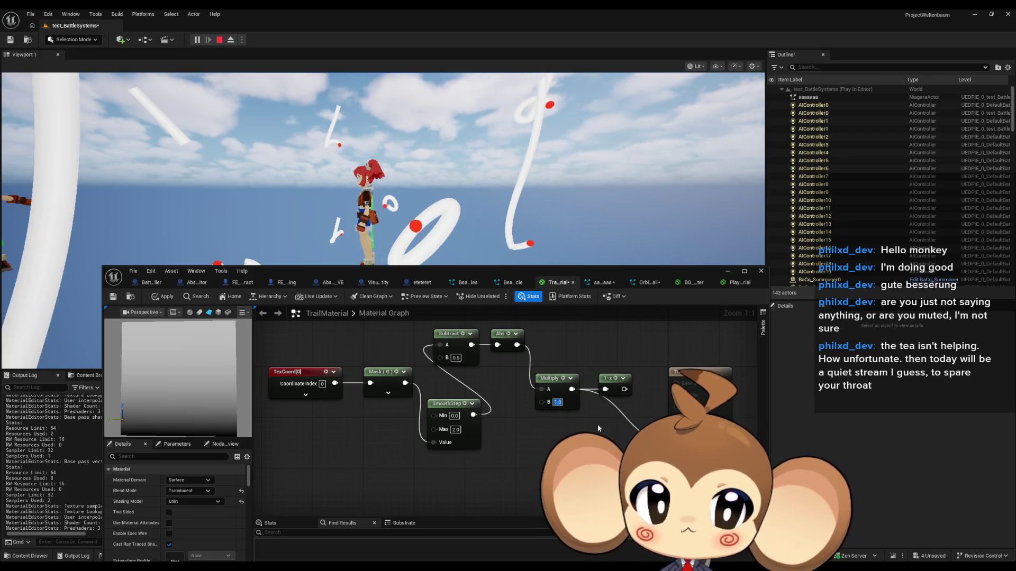
Set Multiply B to 2.0 and keep the Subtract node's B value at 0.5.
{"action": "type", "text": "2"}
{"action": "key", "text": "Return"}
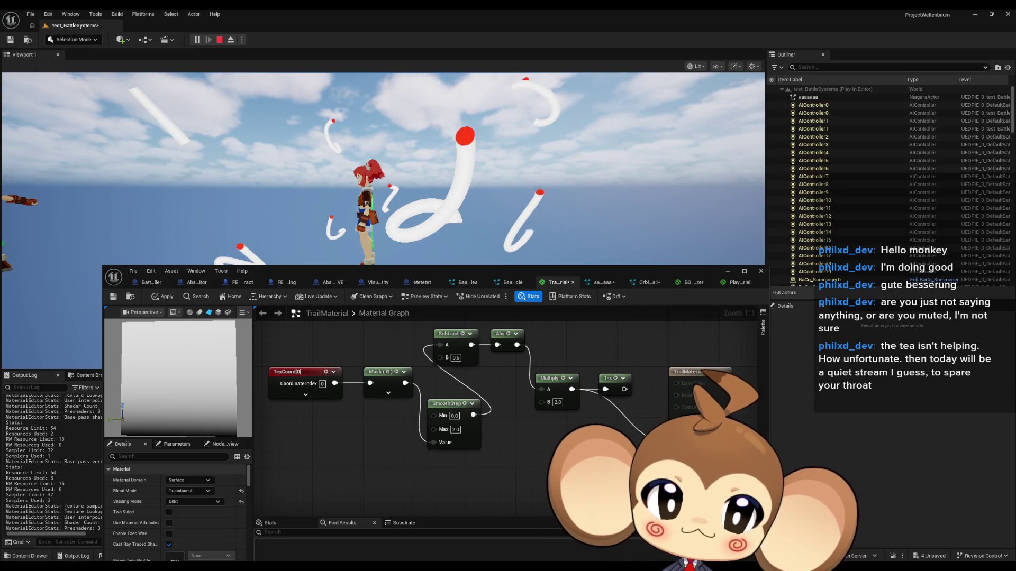
{"action": "left_click", "coordinate": [455, 357]}
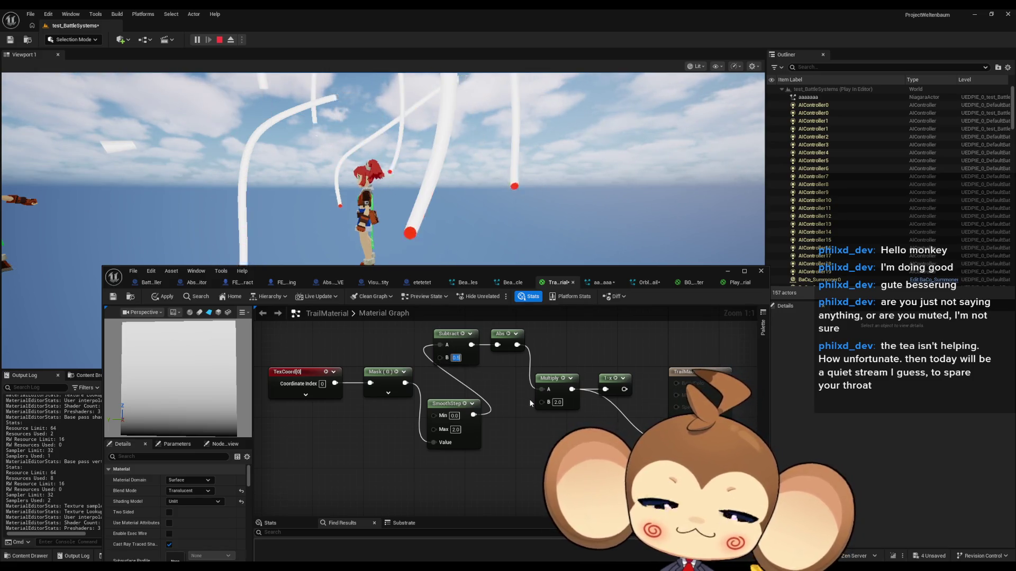
{"action": "type", "text": "0"}
{"action": "key", "text": "Return"}
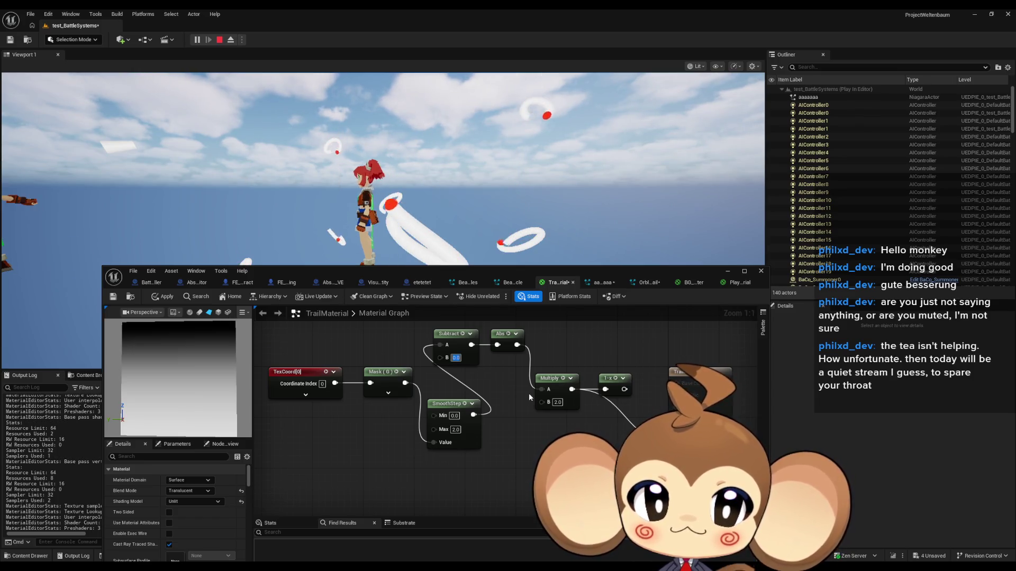
{"action": "type", "text": "0"}
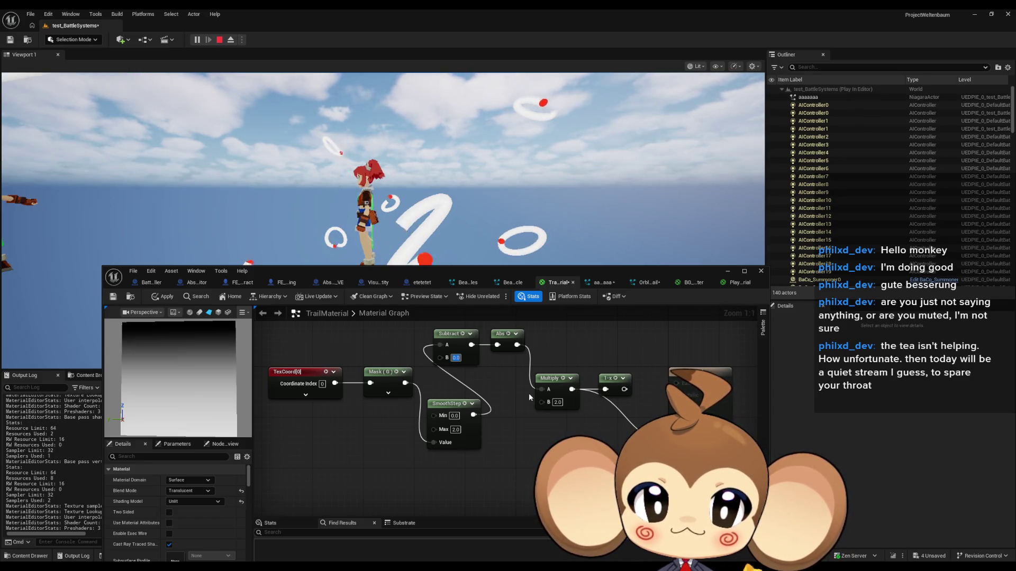
{"action": "type", "text": ".5"}
{"action": "key", "text": "Return"}
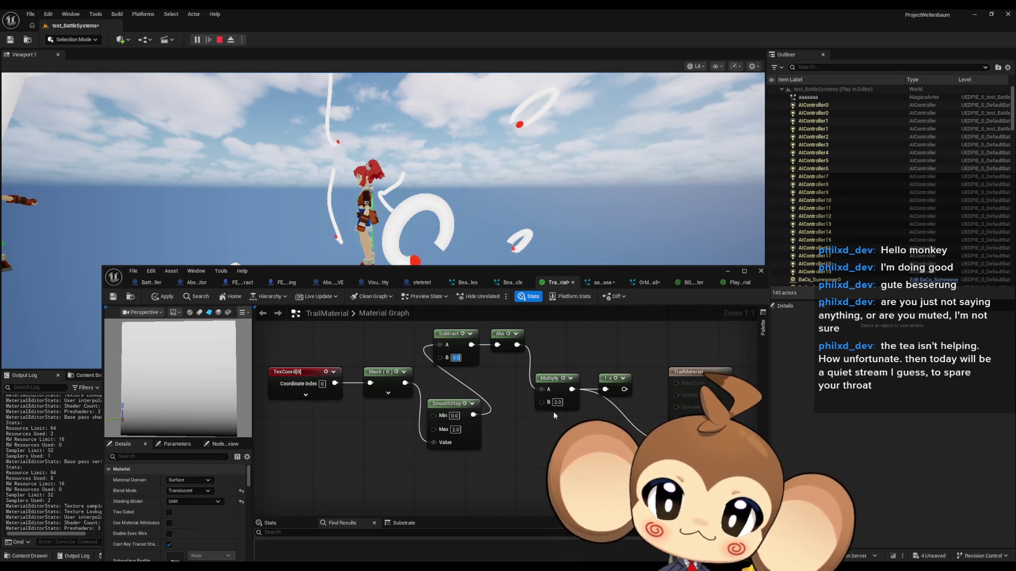
{"action": "left_click", "coordinate": [542, 419]}
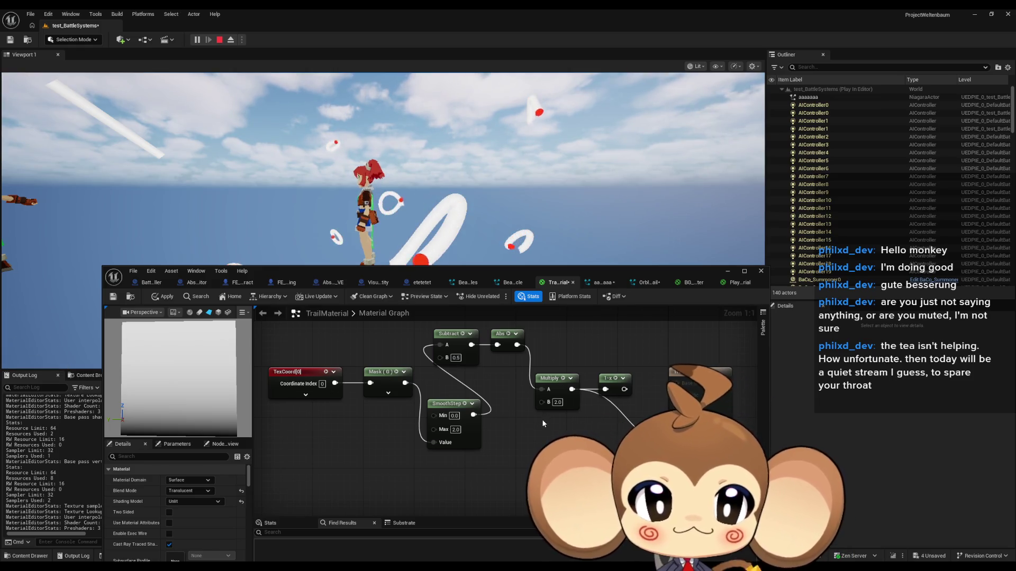
Set SmoothStep Max to 1.0, wire 1-x into the TrailMaterial output, and save.
{"action": "left_click", "coordinate": [455, 430]}
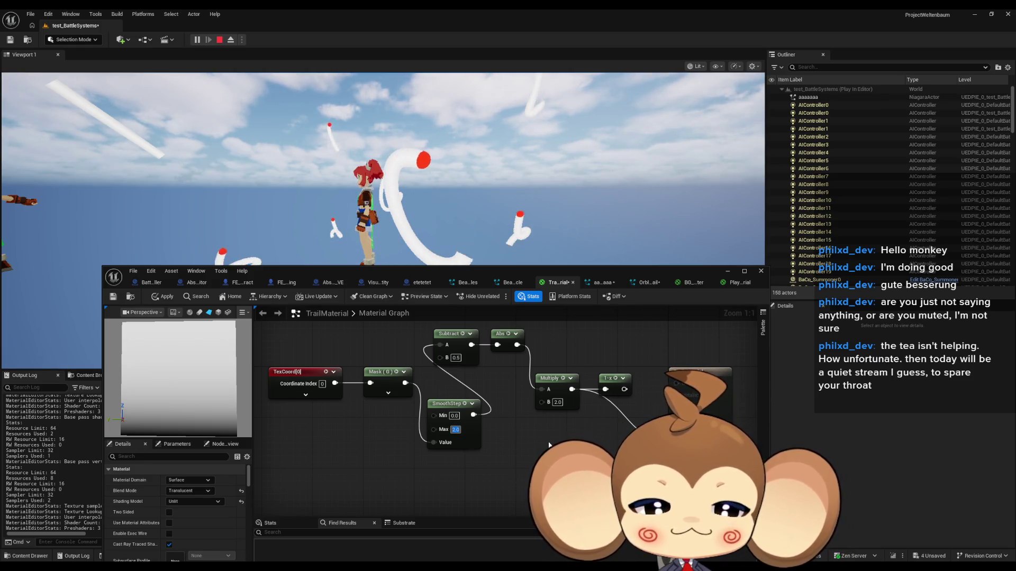
{"action": "type", "text": "4"}
{"action": "key", "text": "Return"}
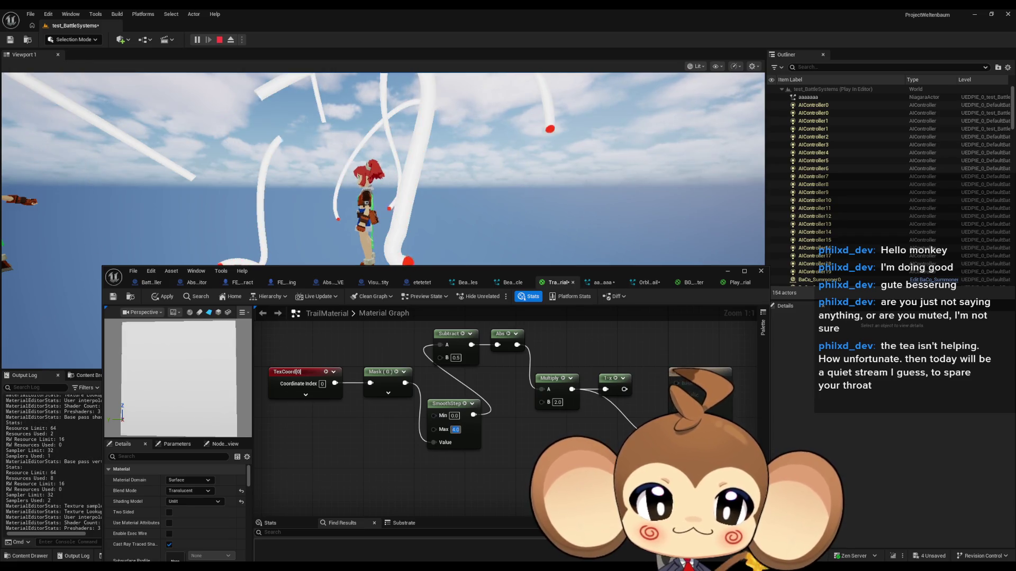
{"action": "type", "text": "1"}
{"action": "key", "text": "Return"}
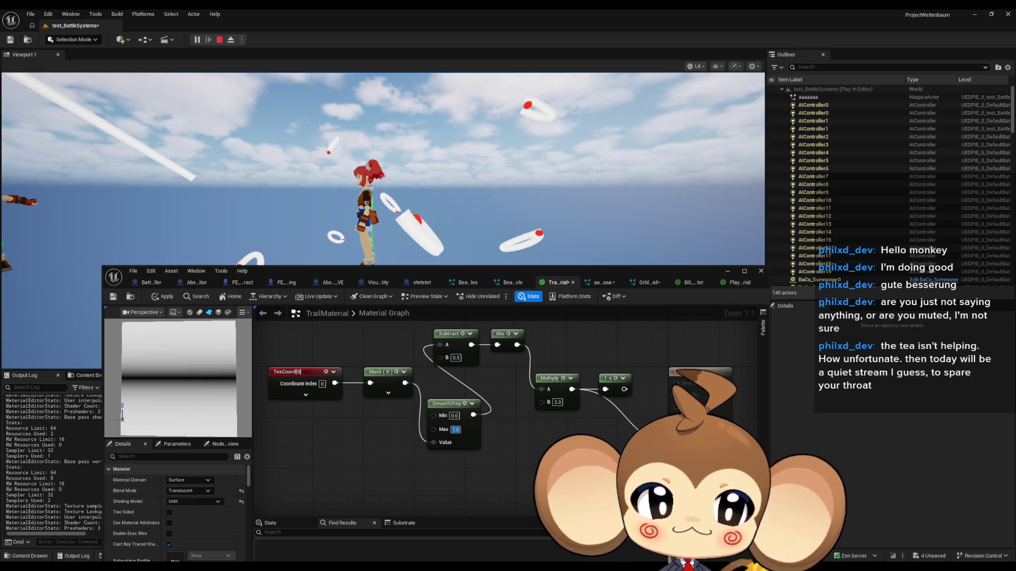
{"action": "left_click_drag", "start_coordinate": [642, 407], "coordinate": [673, 449]}
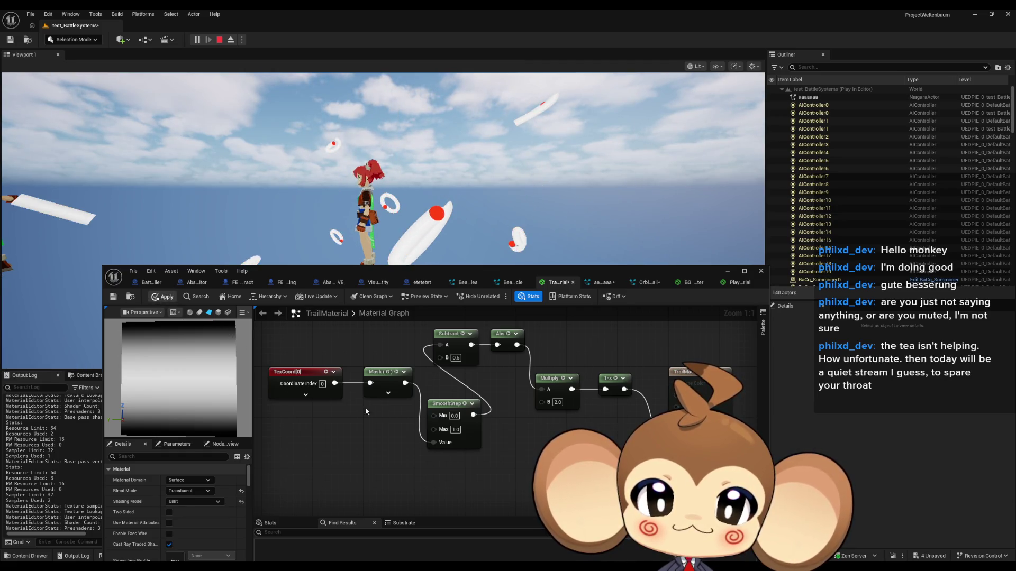
{"action": "key", "text": "ctrl+s"}
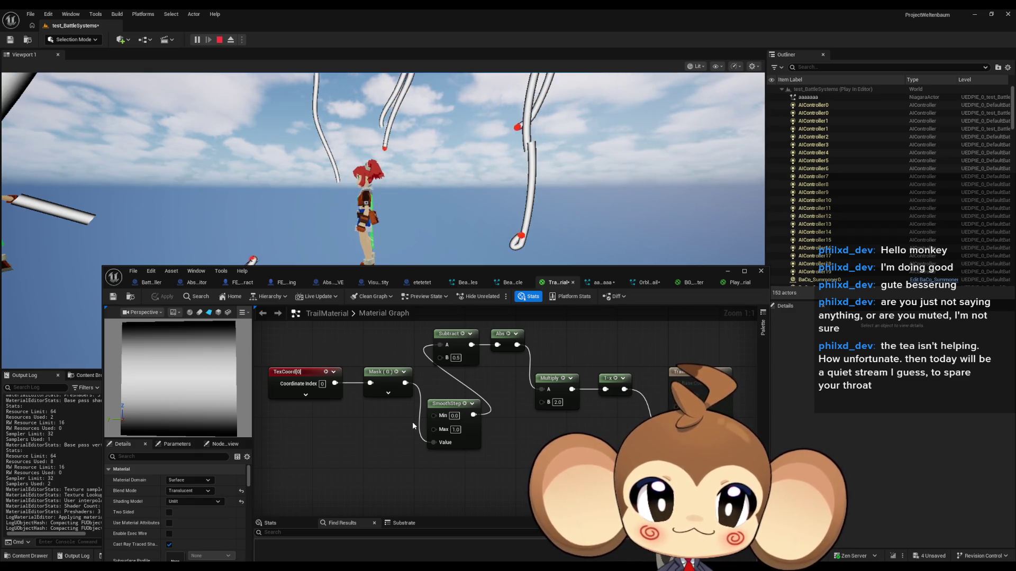
Bring the TexCoord, Mask and SmoothStep nodes into view and apply the trail material.
{"action": "scroll", "coordinate": [572, 462], "scroll_direction": "down", "scroll_amount": 3}
{"action": "scroll", "coordinate": [446, 382], "scroll_direction": "down", "scroll_amount": 3}
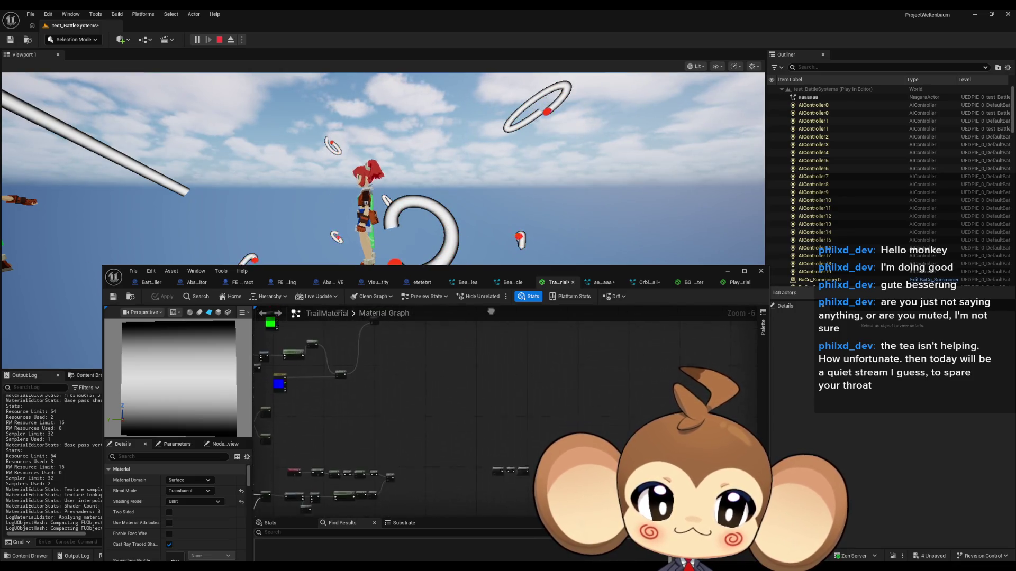
{"action": "scroll", "coordinate": [418, 478], "scroll_direction": "up", "scroll_amount": 2}
{"action": "mouse_move", "coordinate": [384, 427]}
{"action": "left_mouse_down"}
{"action": "mouse_move", "coordinate": [492, 365]}
{"action": "mouse_move", "coordinate": [563, 395]}
{"action": "left_mouse_up"}
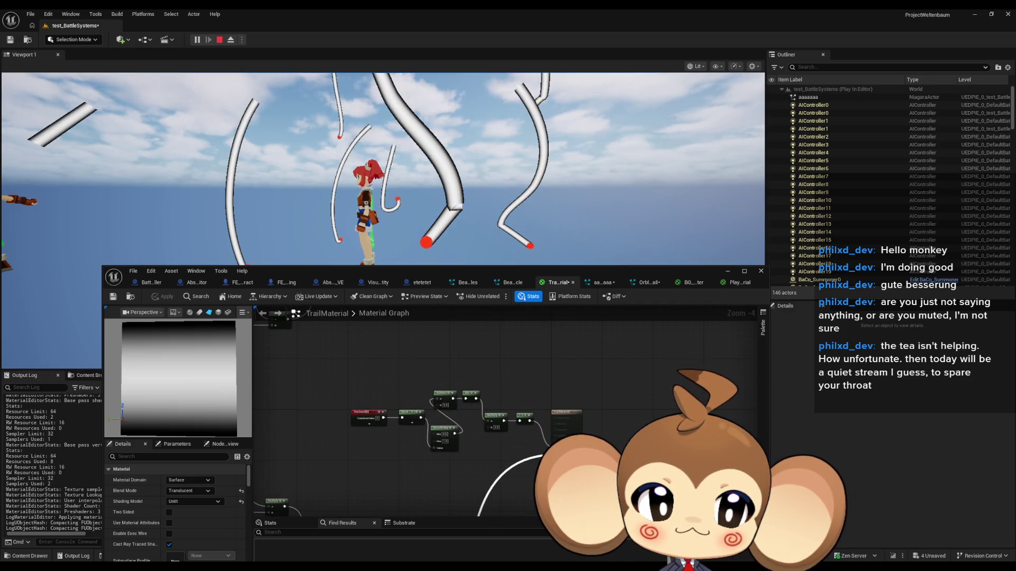
{"action": "left_click", "coordinate": [155, 297]}
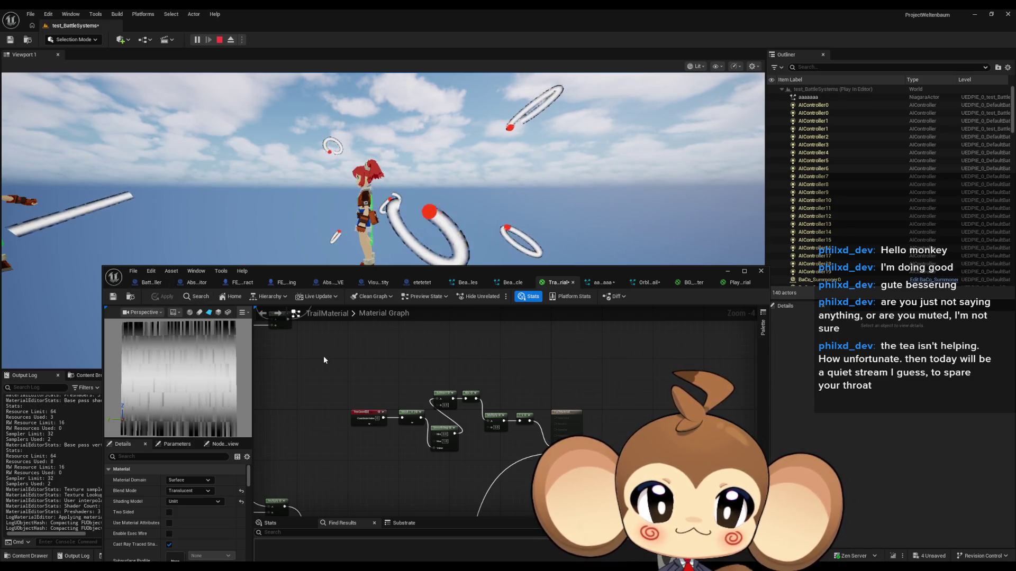
Pull a new wire off the 1-x output to add a node.
{"action": "scroll", "coordinate": [529, 432], "scroll_direction": "up", "scroll_amount": 3}
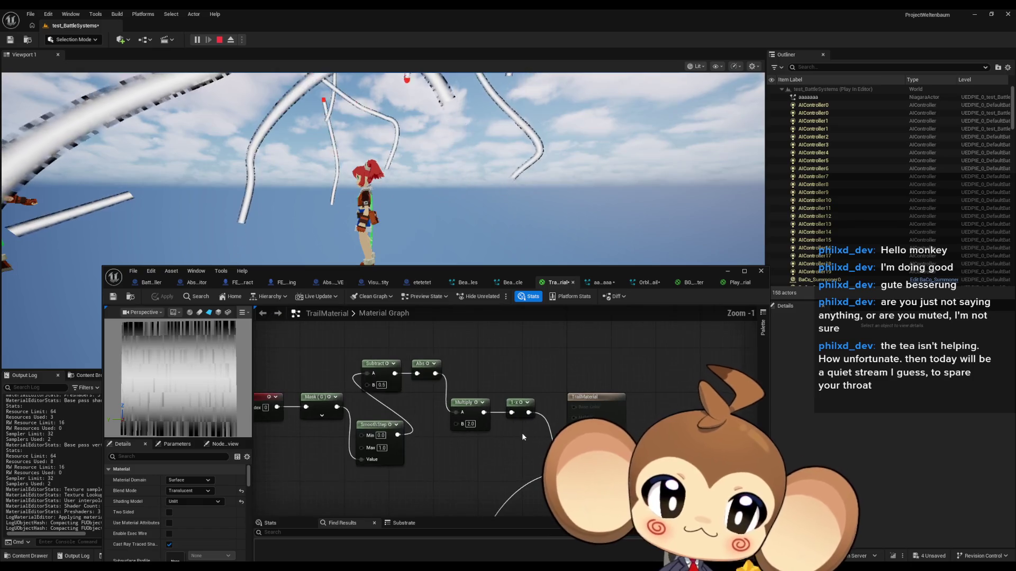
{"action": "scroll", "coordinate": [556, 377], "scroll_direction": "down", "scroll_amount": 3}
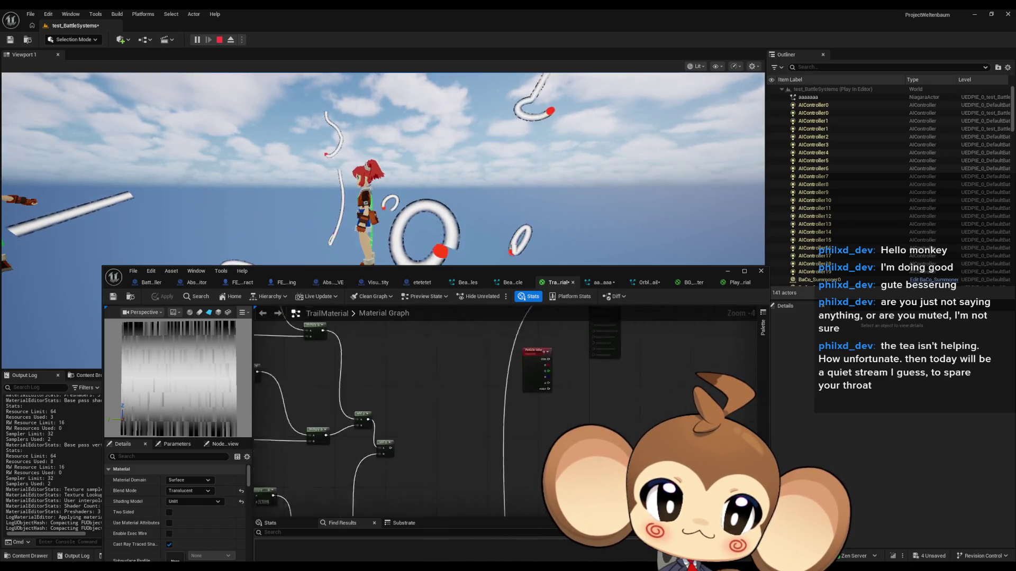
{"action": "mouse_move", "coordinate": [550, 410]}
{"action": "left_mouse_down"}
{"action": "mouse_move", "coordinate": [535, 415]}
{"action": "mouse_move", "coordinate": [529, 468]}
{"action": "mouse_move", "coordinate": [504, 470]}
{"action": "mouse_move", "coordinate": [401, 425]}
{"action": "left_mouse_up"}
Add a Multiply node off the 1-x output and apply the trail material.
{"action": "type", "text": "multiply"}
{"action": "key", "text": "Return"}
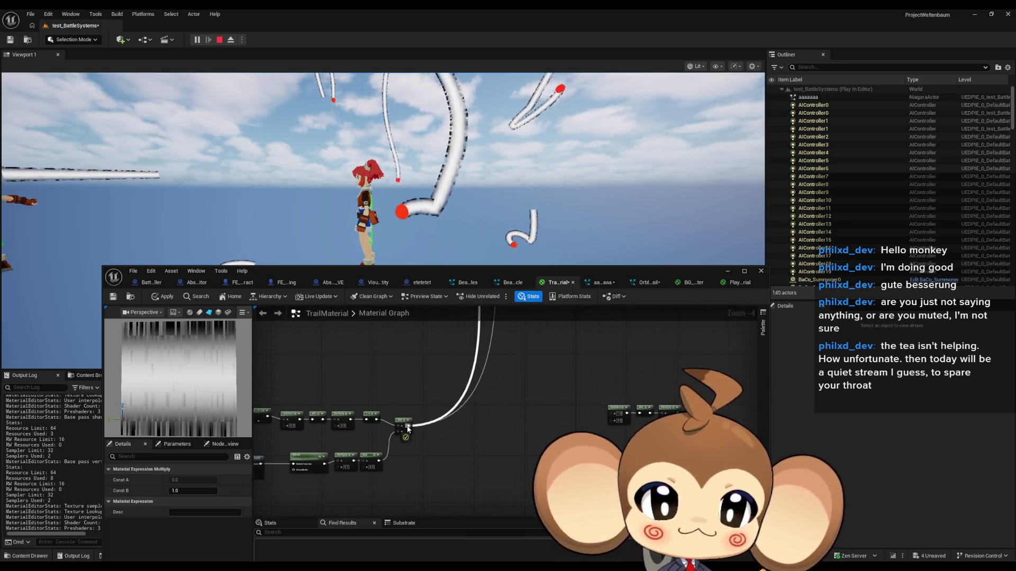
{"action": "scroll", "coordinate": [402, 423], "scroll_direction": "up", "scroll_amount": 4}
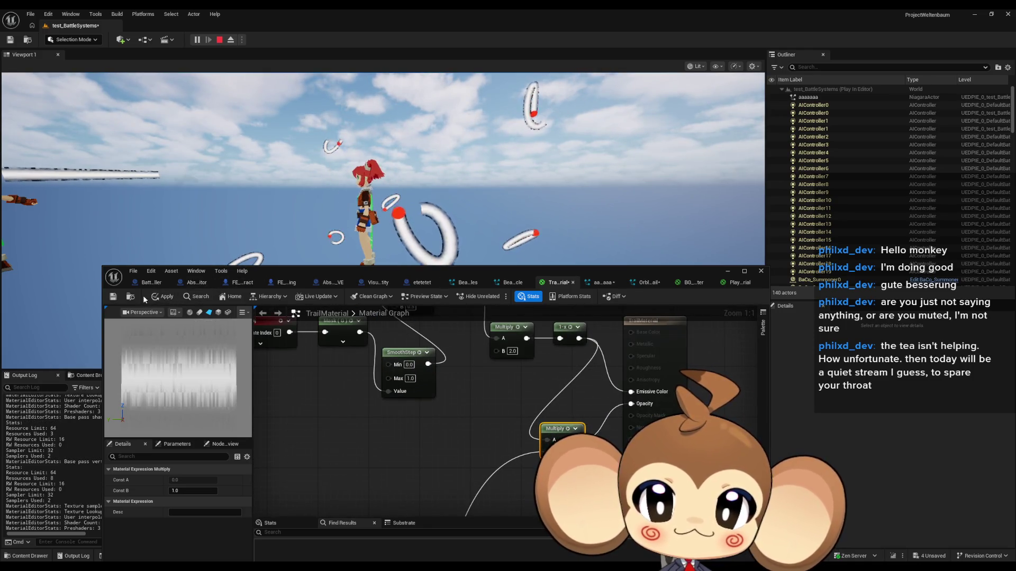
{"action": "left_click", "coordinate": [167, 297]}
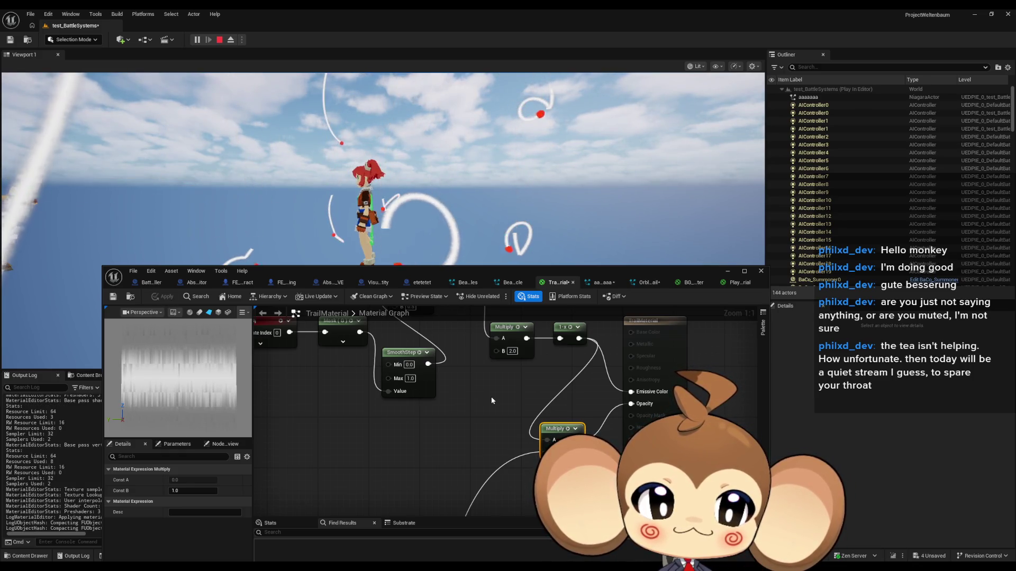
{"action": "scroll", "coordinate": [426, 444], "scroll_direction": "down", "scroll_amount": 4}
{"action": "left_click_drag", "start_coordinate": [484, 309], "coordinate": [484, 407]}
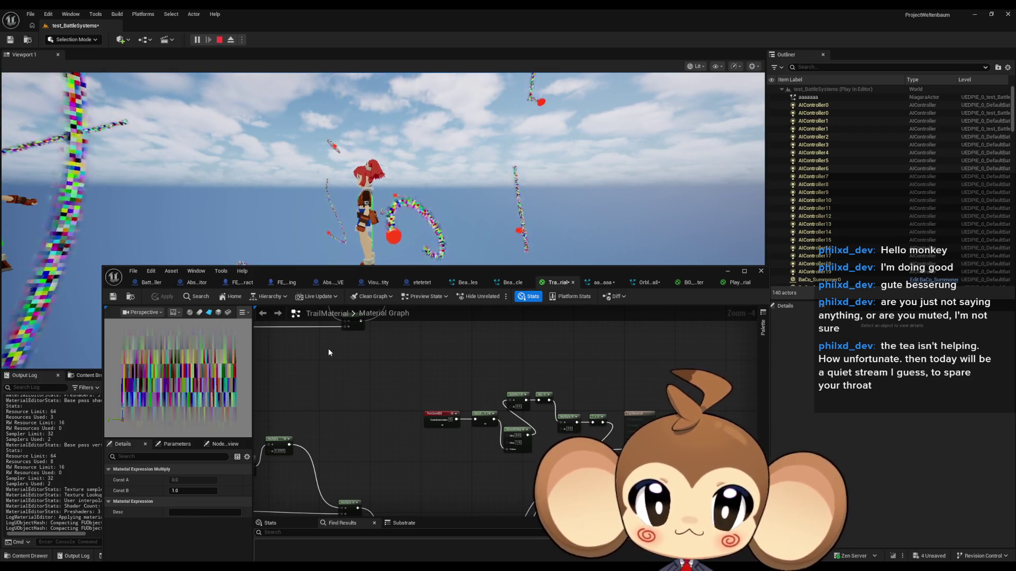
{"action": "scroll", "coordinate": [478, 376], "scroll_direction": "up", "scroll_amount": 2}
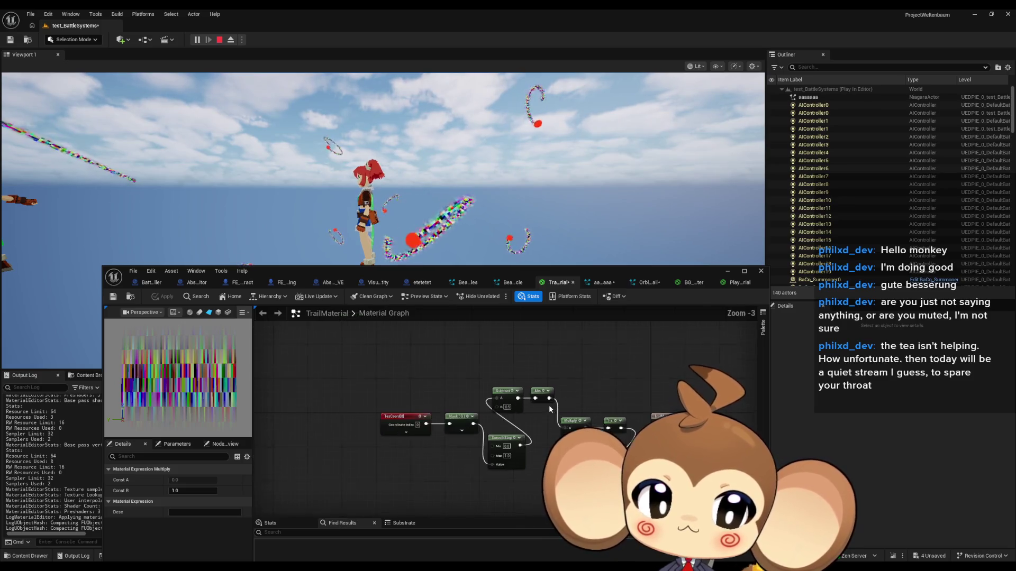
Line up TexCoord, Mask, SmoothStep, Subtract, Abs, Multiply and 1-x in a single row.
{"action": "mouse_move", "coordinate": [375, 396]}
{"action": "left_mouse_down"}
{"action": "mouse_move", "coordinate": [471, 439]}
{"action": "mouse_move", "coordinate": [345, 403]}
{"action": "left_mouse_up"}
{"action": "mouse_move", "coordinate": [490, 443]}
{"action": "left_mouse_down"}
{"action": "mouse_move", "coordinate": [408, 410]}
{"action": "mouse_move", "coordinate": [391, 386]}
{"action": "left_mouse_up"}
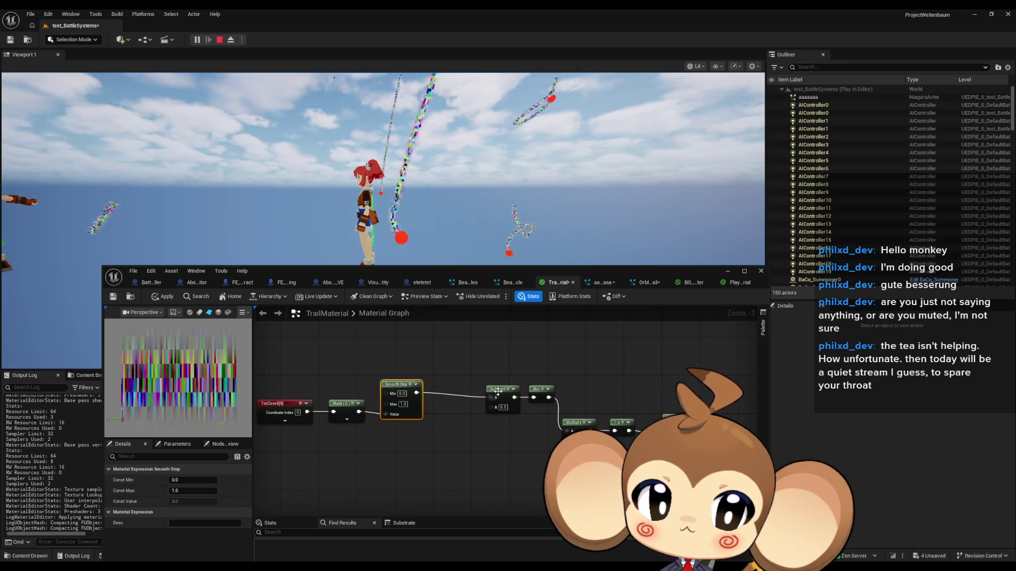
{"action": "left_click", "coordinate": [479, 371]}
{"action": "mouse_move", "coordinate": [481, 371]}
{"action": "left_mouse_down"}
{"action": "mouse_move", "coordinate": [557, 413]}
{"action": "mouse_move", "coordinate": [483, 388]}
{"action": "left_mouse_up"}
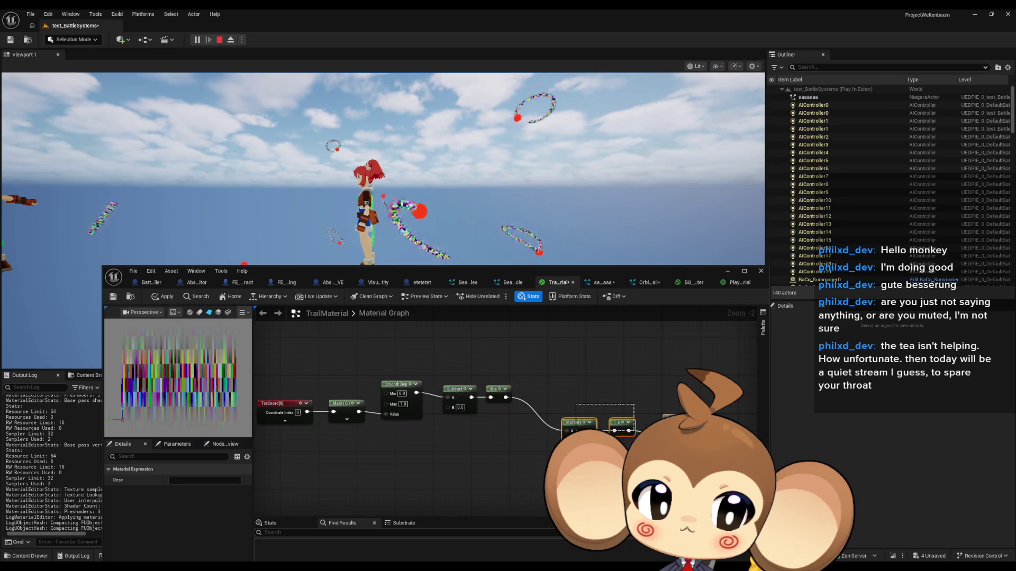
{"action": "left_click_drag", "start_coordinate": [571, 419], "coordinate": [537, 386]}
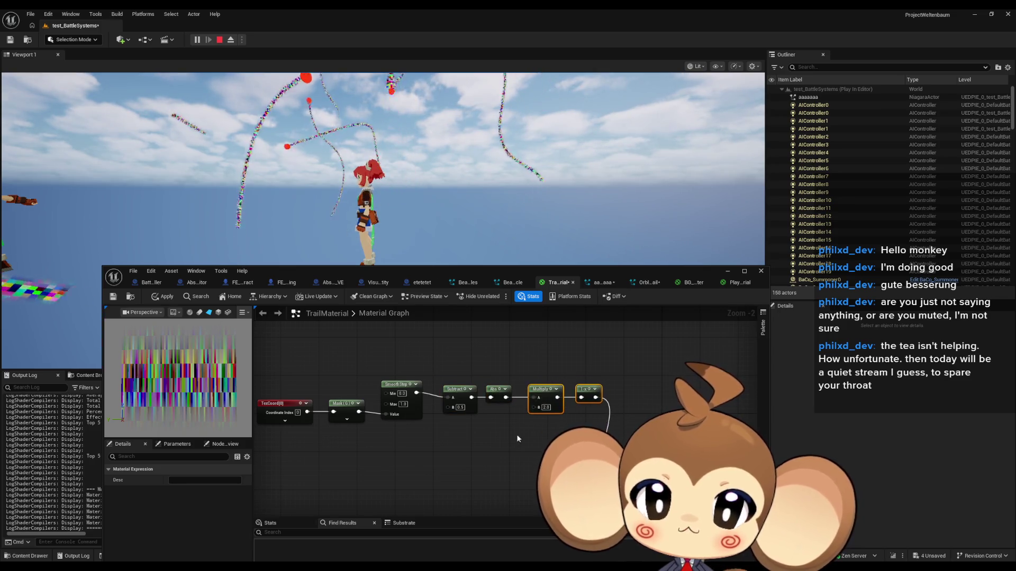
{"action": "left_click", "coordinate": [516, 440]}
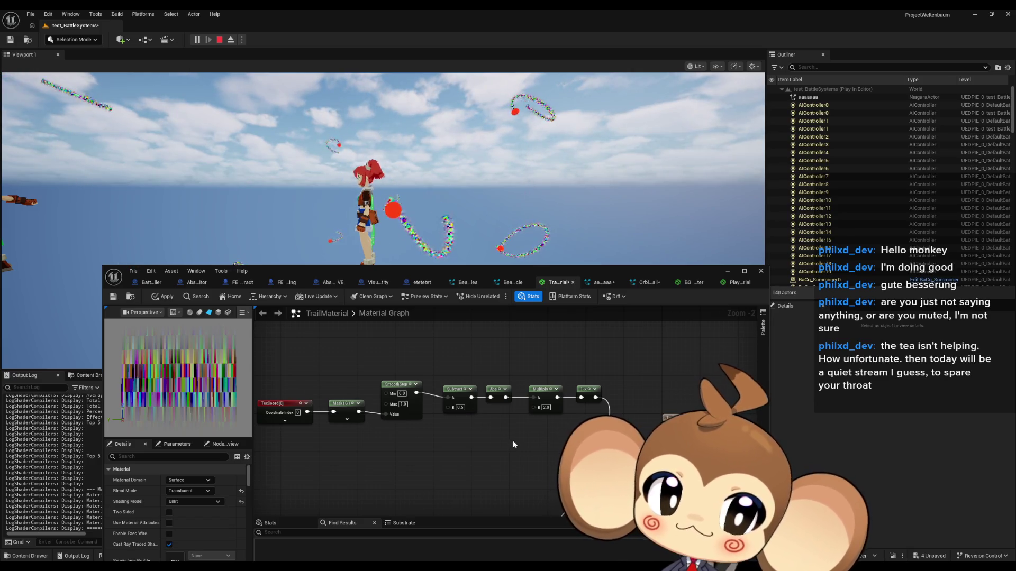
Select the 1-x node and preview its output on its own.
{"action": "scroll", "coordinate": [512, 440], "scroll_direction": "down", "scroll_amount": 2}
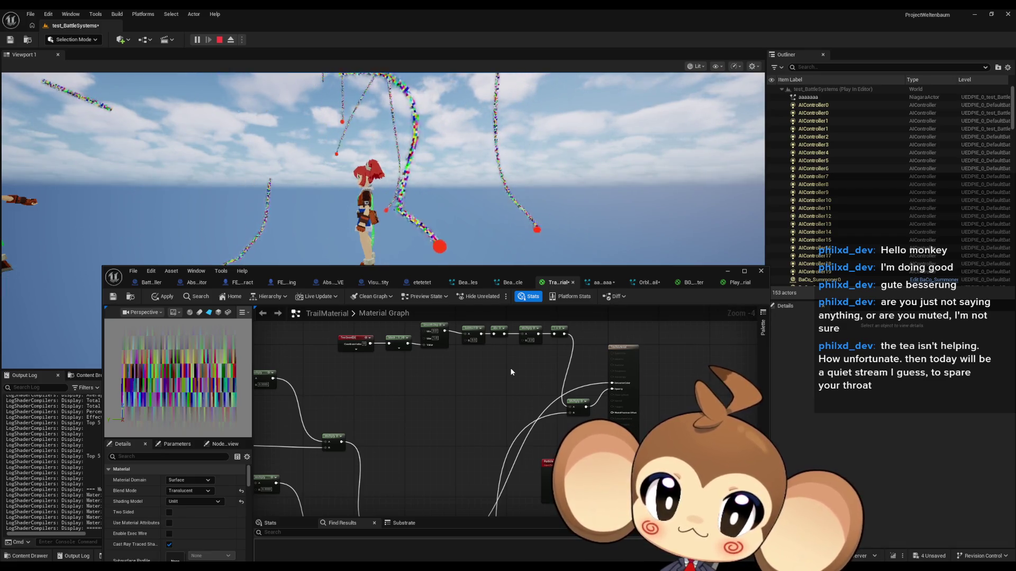
{"action": "scroll", "coordinate": [509, 368], "scroll_direction": "up", "scroll_amount": 2}
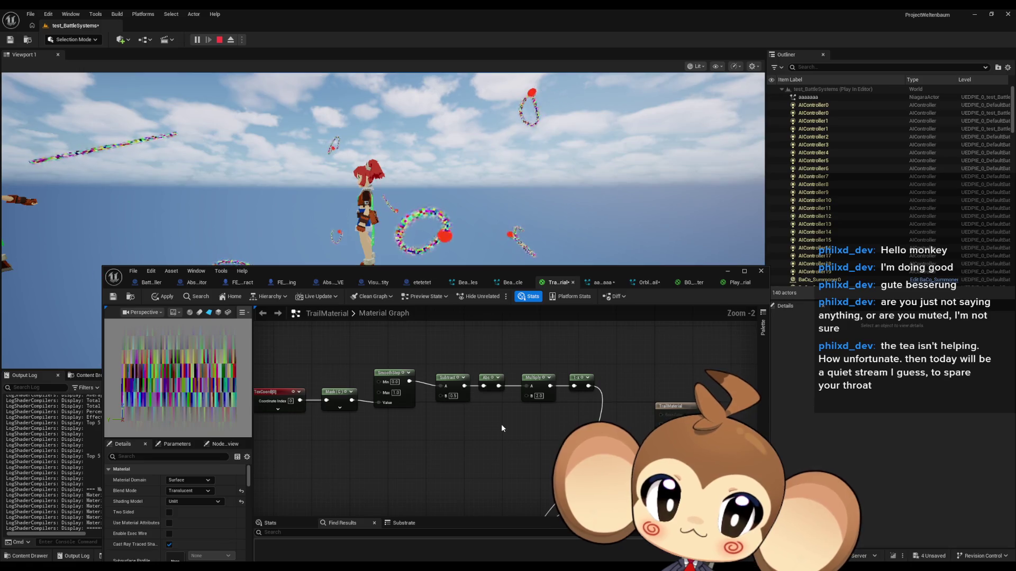
{"action": "left_click", "coordinate": [157, 299]}
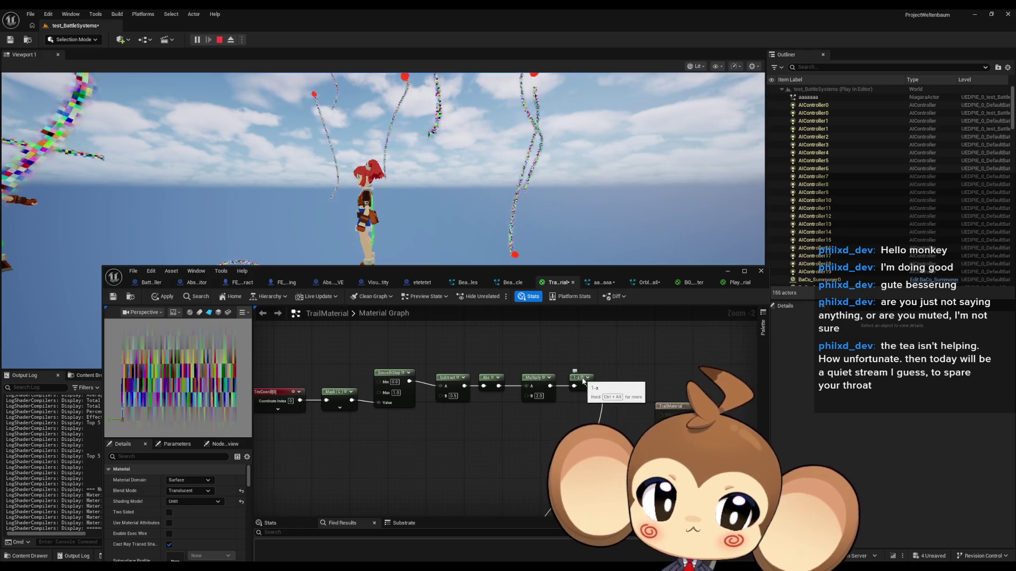
{"action": "key", "text": "space"}
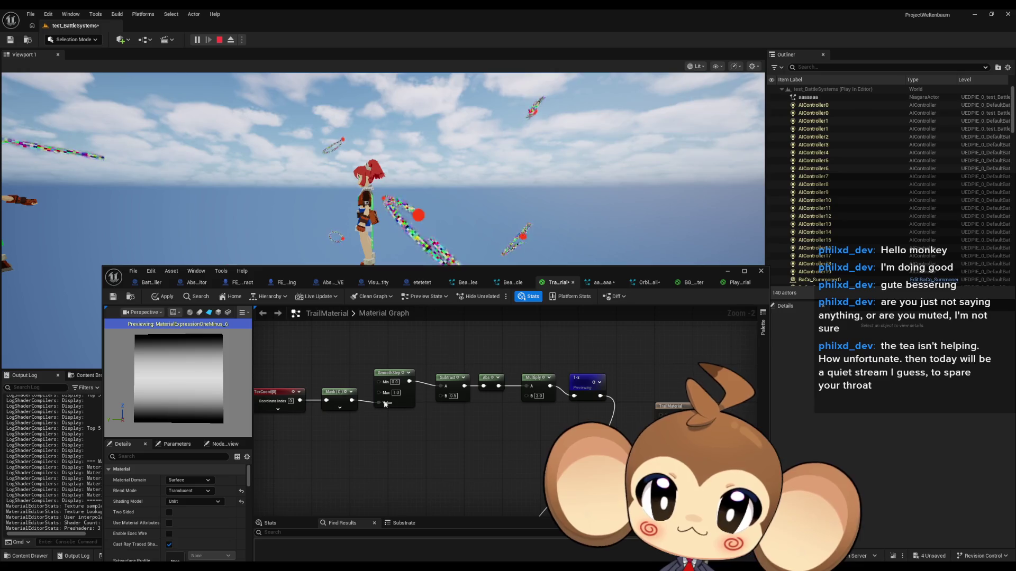
{"action": "scroll", "coordinate": [511, 403], "scroll_direction": "up", "scroll_amount": 1}
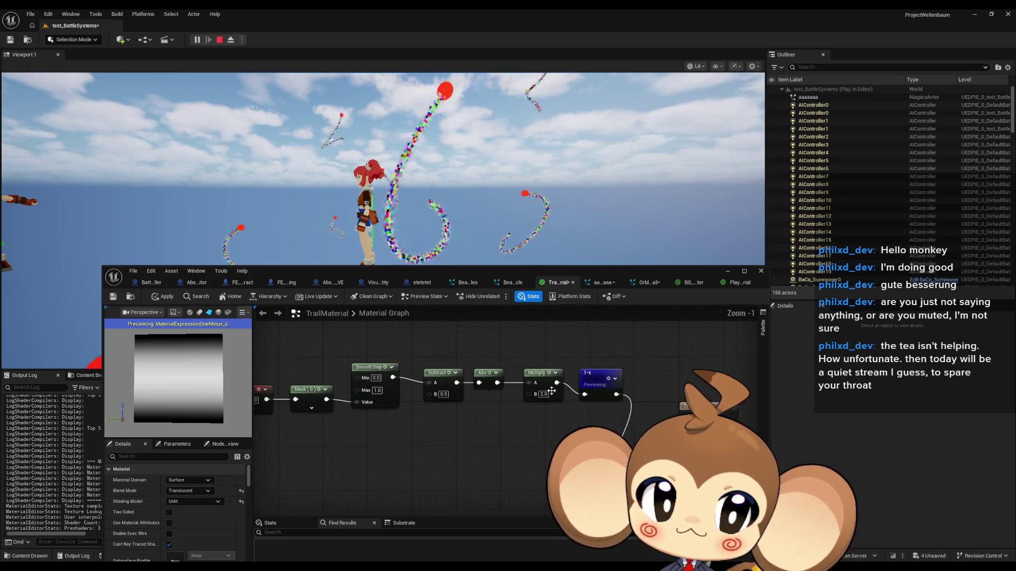
Add a Noise node, feed it into Multiply B, and place it near the chain.
{"action": "right_click", "coordinate": [465, 458]}
{"action": "type", "text": "nois"}
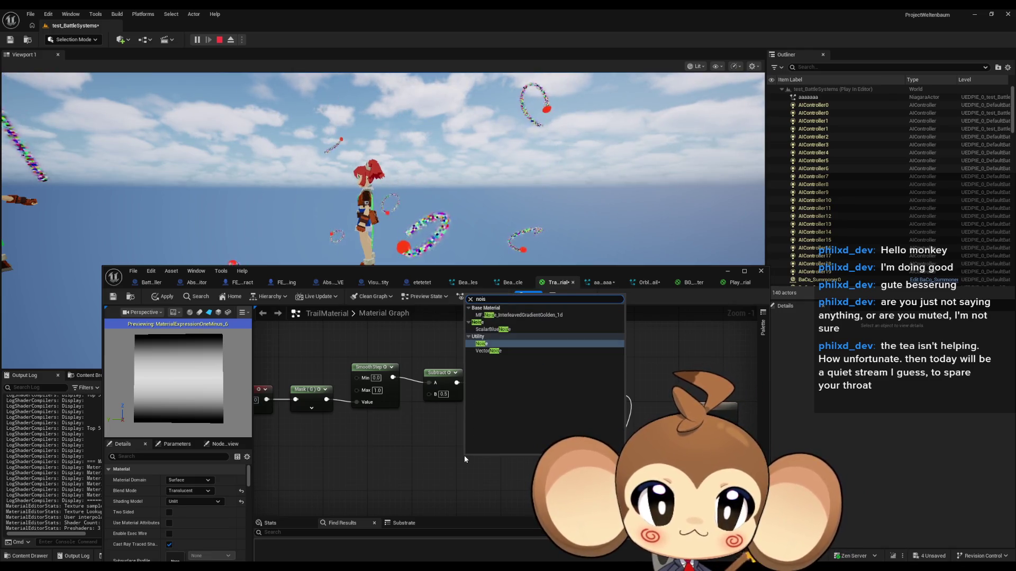
{"action": "key", "text": "Return"}
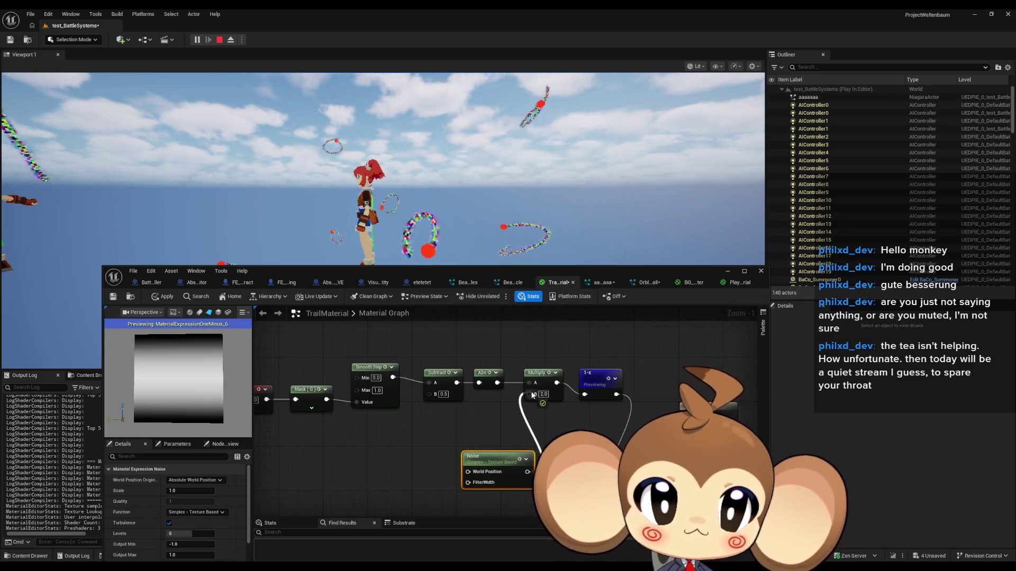
{"action": "left_click_drag", "start_coordinate": [531, 395], "coordinate": [531, 395]}
{"action": "left_click_drag", "start_coordinate": [496, 449], "coordinate": [457, 426]}
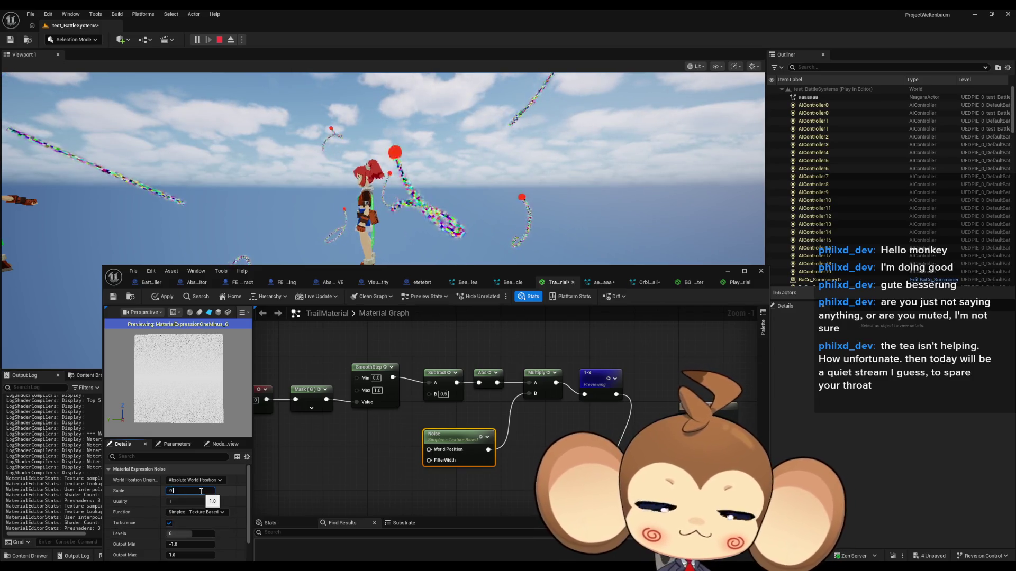
Try noise Scale values from 0.1 down to 0.001.
{"action": "type", "text": ".1"}
{"action": "key", "text": "Return"}
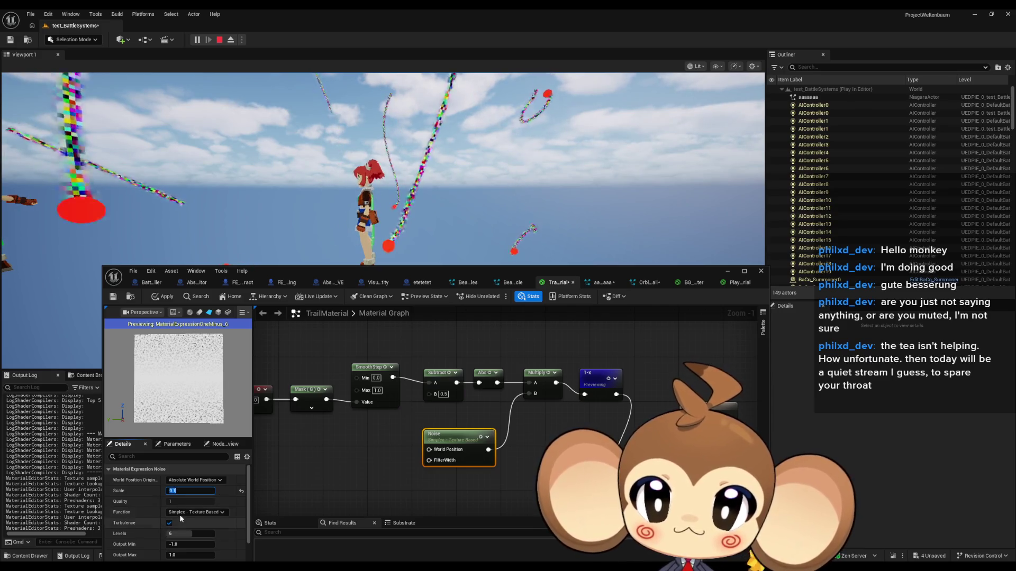
{"action": "type", "text": ".01"}
{"action": "key", "text": "Return"}
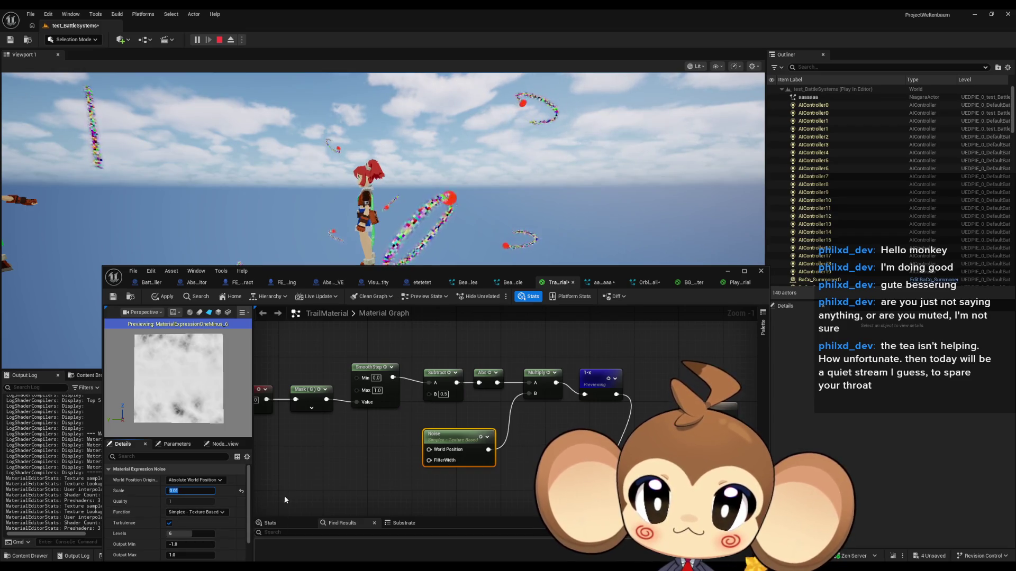
{"action": "type", "text": "0.001"}
{"action": "key", "text": "Return"}
{"action": "type", "text": "0.00"}
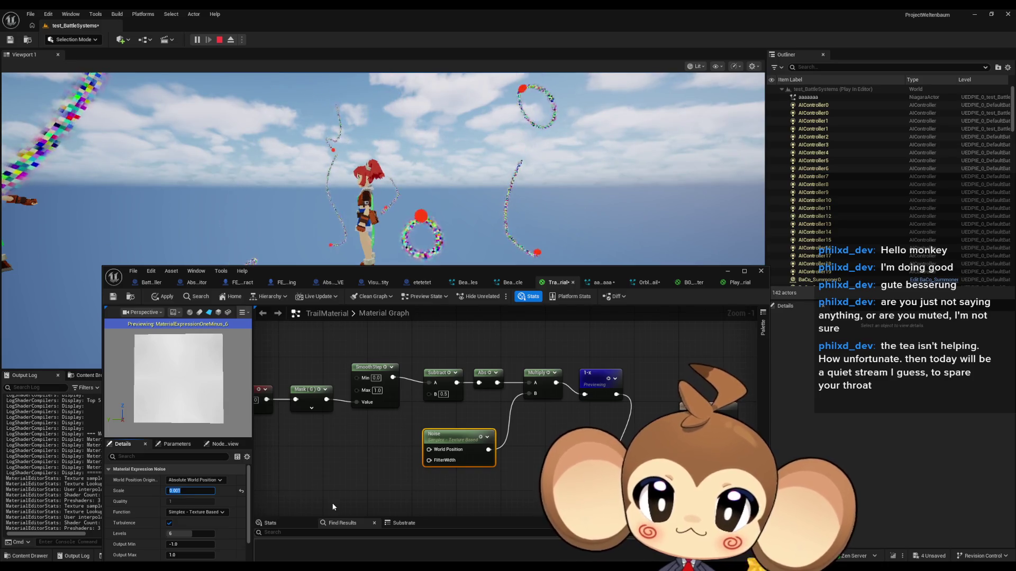
{"action": "type", "text": "5"}
{"action": "key", "text": "Return"}
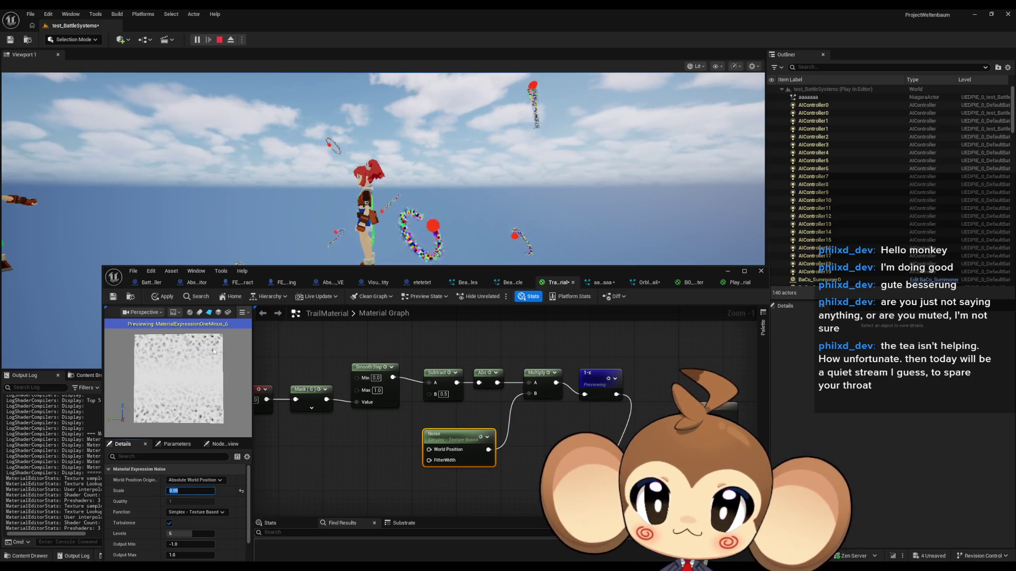
{"action": "key", "text": "BackSpace"}
{"action": "type", "text": "3"}
{"action": "key", "text": "Return"}
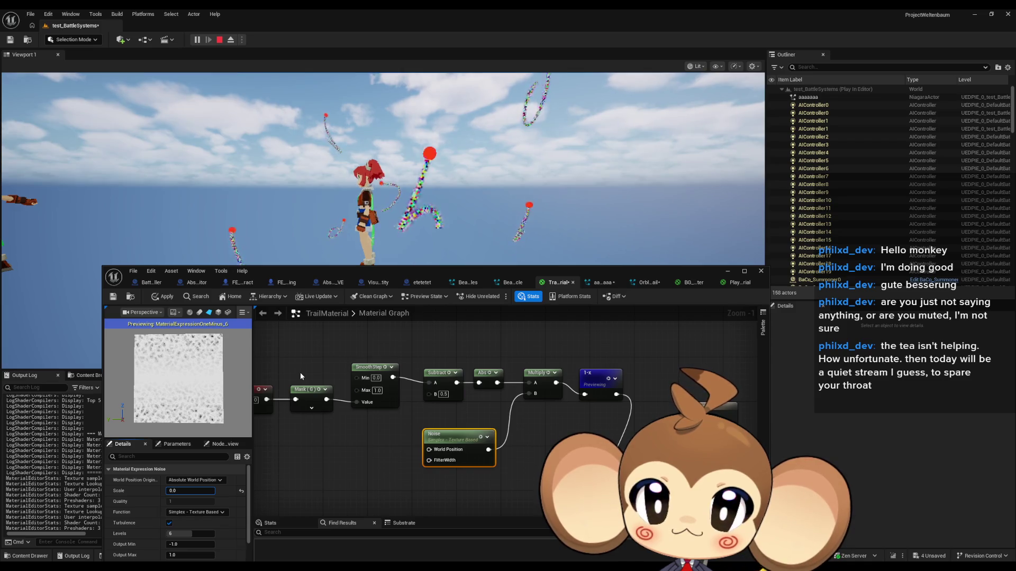
Fine-tune the noise Scale among 0.005, 0.004, 0.007 and 0.008.
{"action": "key", "text": "Right"}
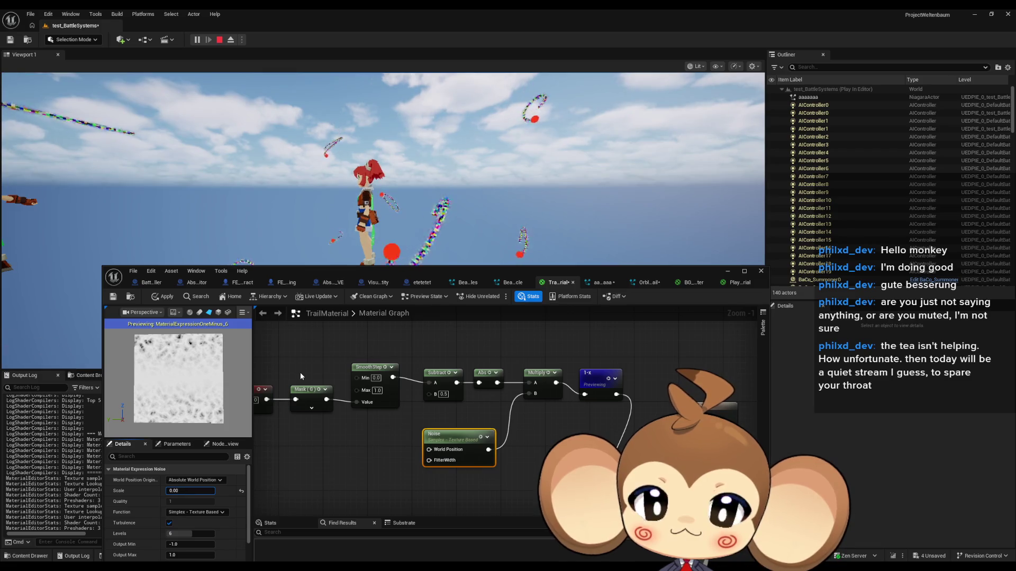
{"action": "type", "text": "5"}
{"action": "key", "text": "Return"}
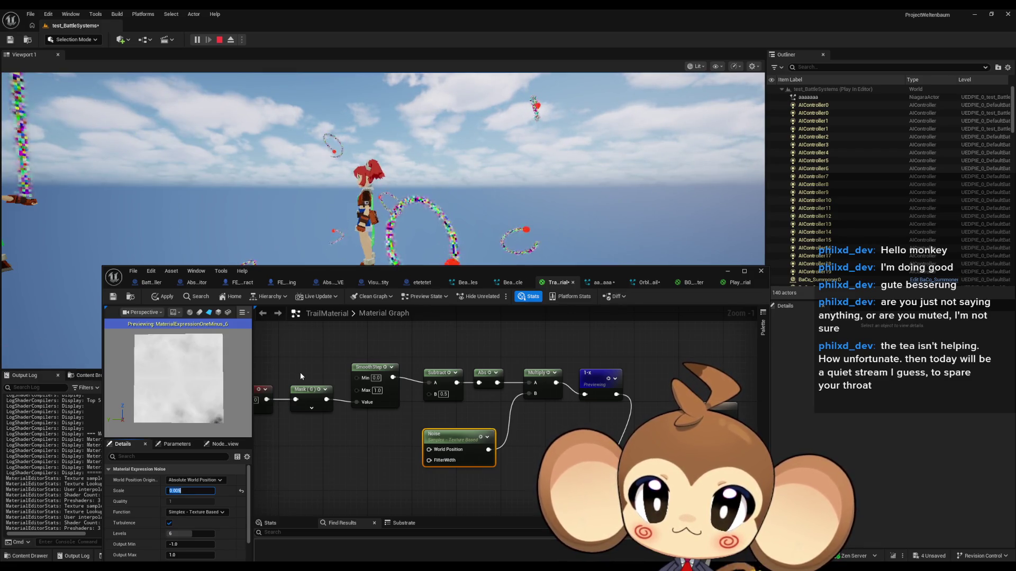
{"action": "key", "text": "BackSpace"}
{"action": "type", "text": "4"}
{"action": "key", "text": "Return"}
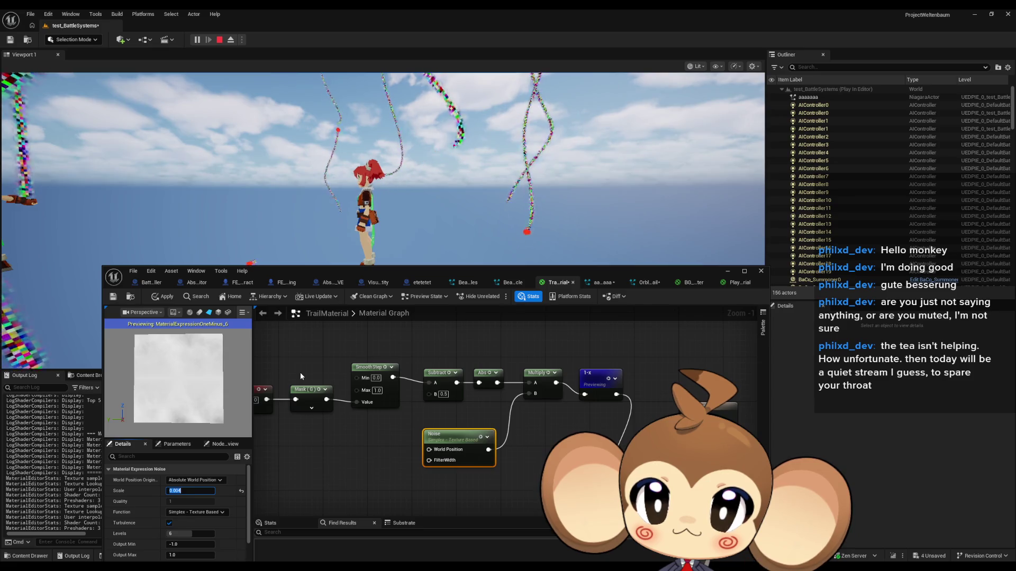
{"action": "type", "text": "0.007"}
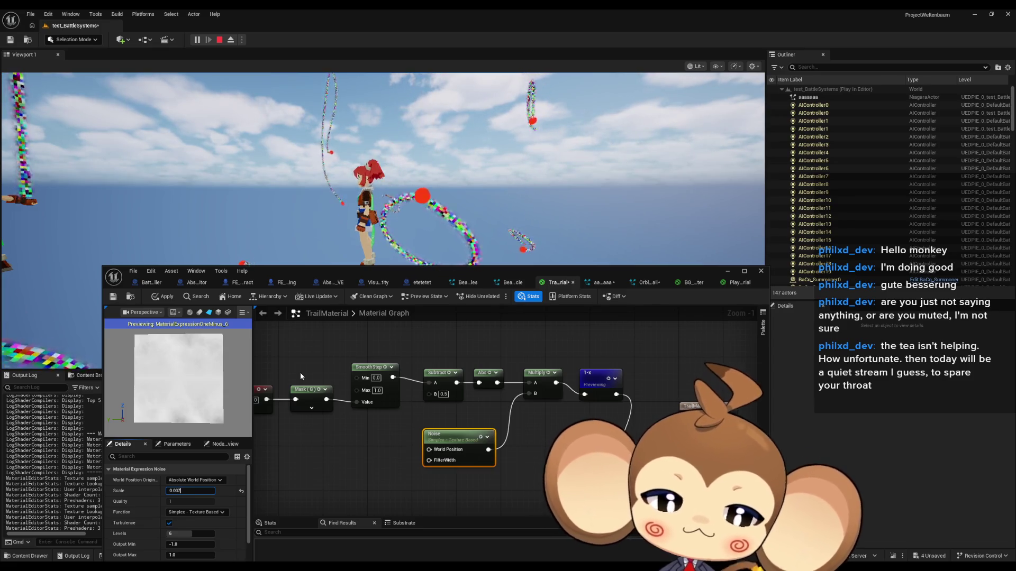
{"action": "key", "text": "Return"}
{"action": "key", "text": "BackSpace"}
{"action": "type", "text": "8"}
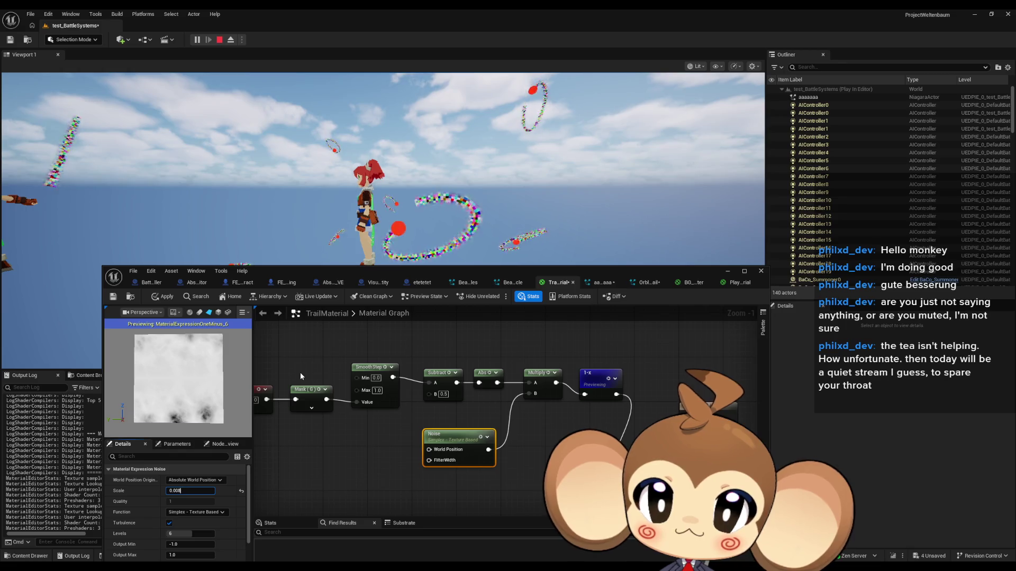
{"action": "key", "text": "Return"}
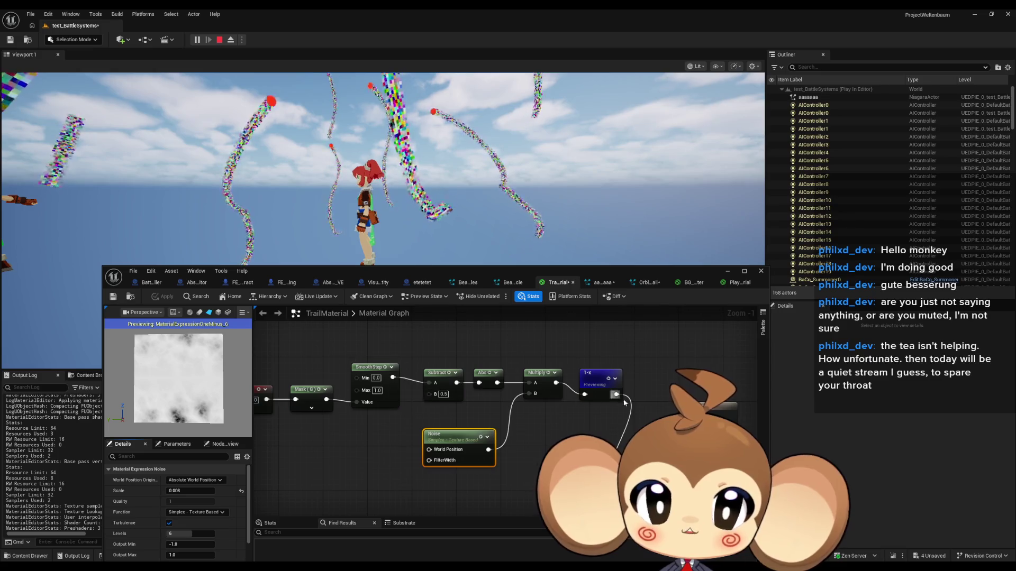
Stop previewing 1-x, set the noise Scale to 0.01, and apply the material.
{"action": "left_click", "coordinate": [608, 379]}
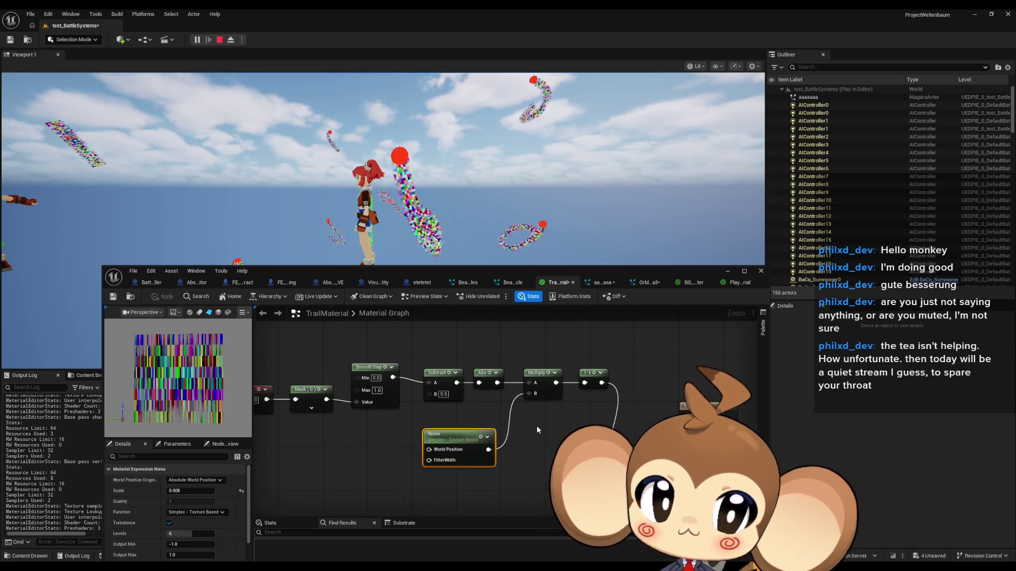
{"action": "left_click_drag", "start_coordinate": [531, 427], "coordinate": [523, 362]}
{"action": "scroll", "coordinate": [523, 362], "scroll_direction": "down", "scroll_amount": 3}
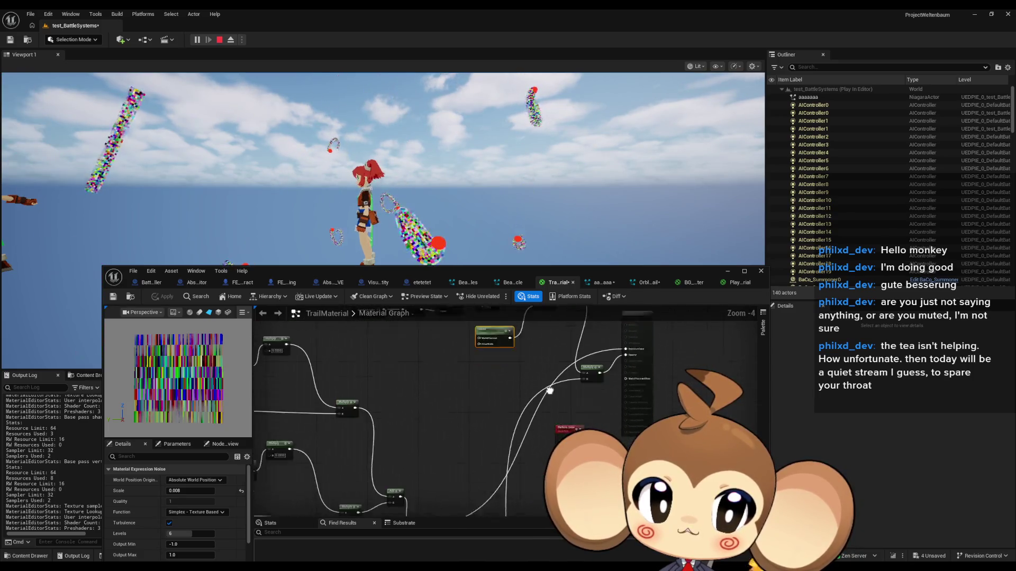
{"action": "scroll", "coordinate": [454, 405], "scroll_direction": "up", "scroll_amount": 4}
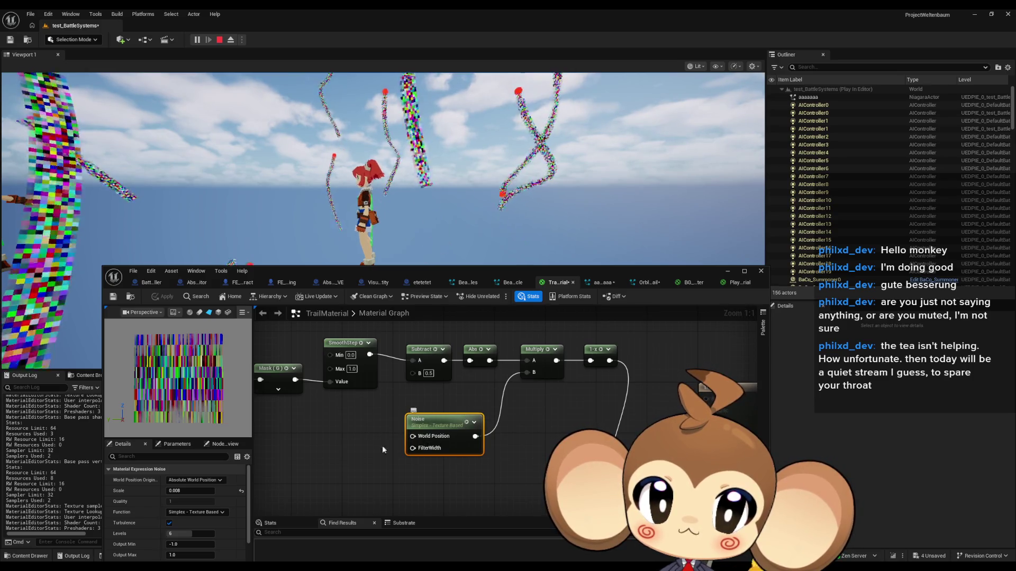
{"action": "left_click", "coordinate": [203, 491]}
{"action": "type", "text": "0.0"}
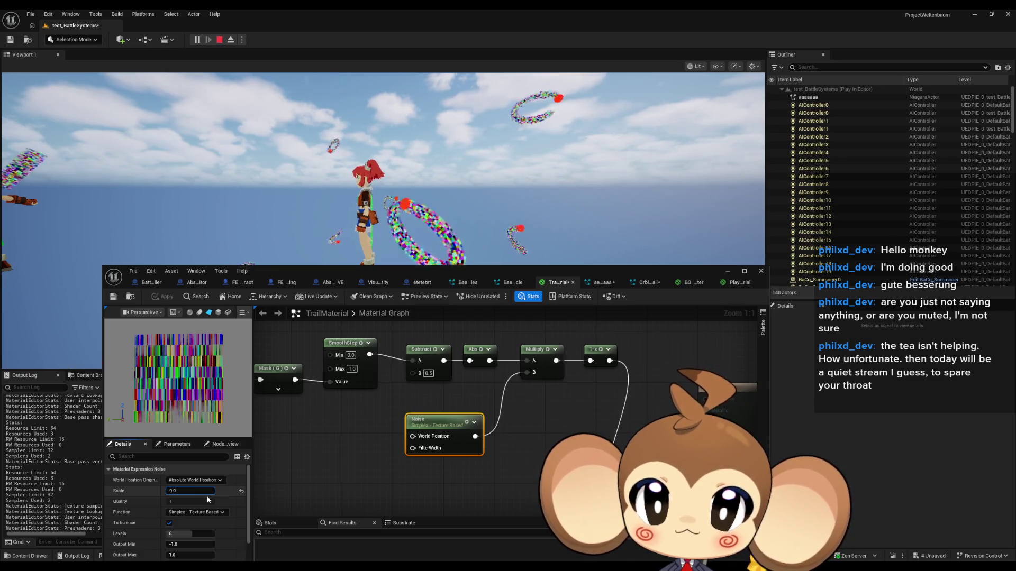
{"action": "type", "text": "01"}
{"action": "key", "text": "Return"}
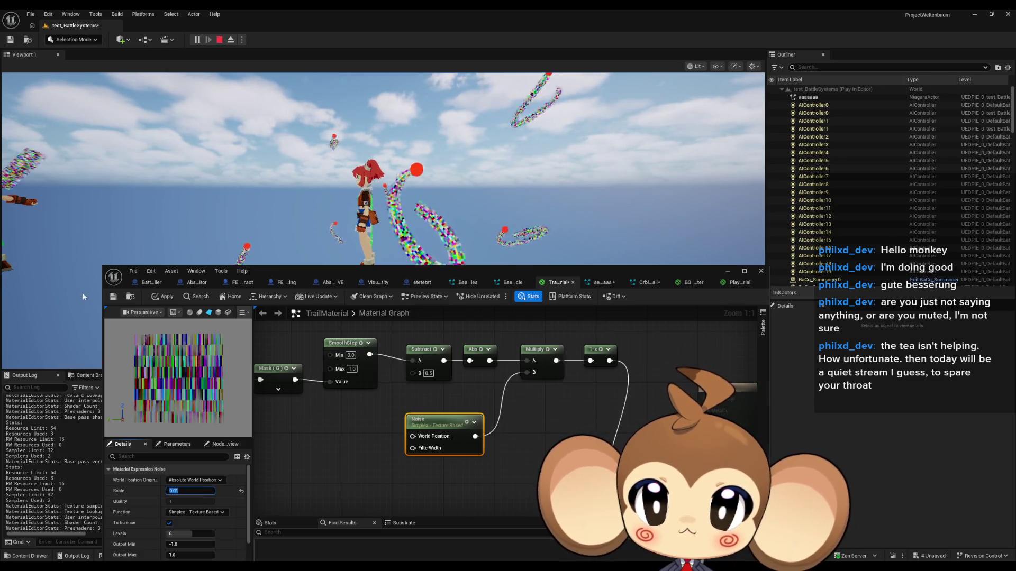
{"action": "left_click", "coordinate": [158, 298]}
{"action": "left_click", "coordinate": [158, 298]}
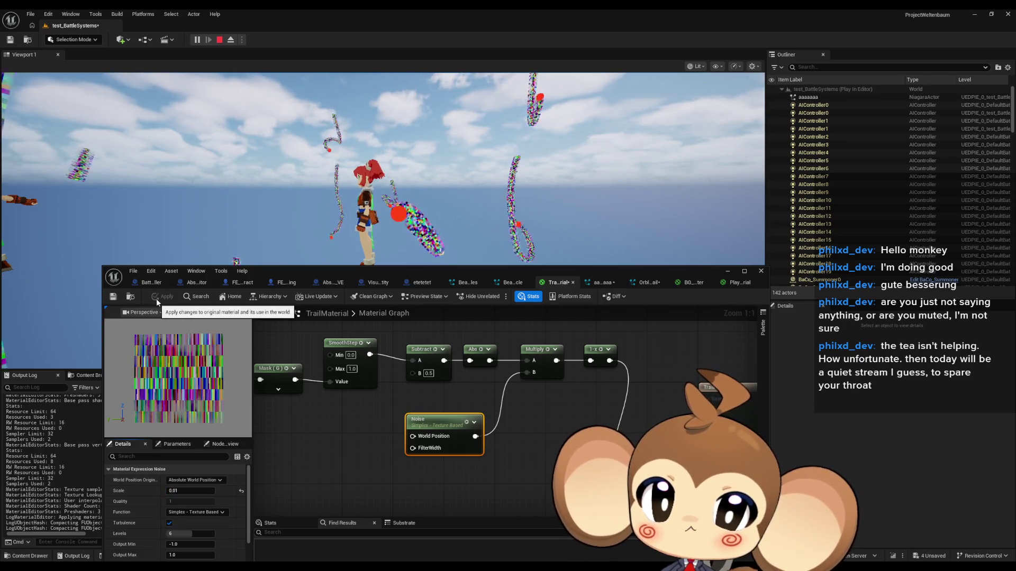
Connect Abs to the Multiply node's A input and apply the material.
{"action": "scroll", "coordinate": [510, 402], "scroll_direction": "down", "scroll_amount": 2}
{"action": "scroll", "coordinate": [510, 404], "scroll_direction": "up", "scroll_amount": 2}
{"action": "left_click_drag", "start_coordinate": [487, 363], "coordinate": [487, 363]}
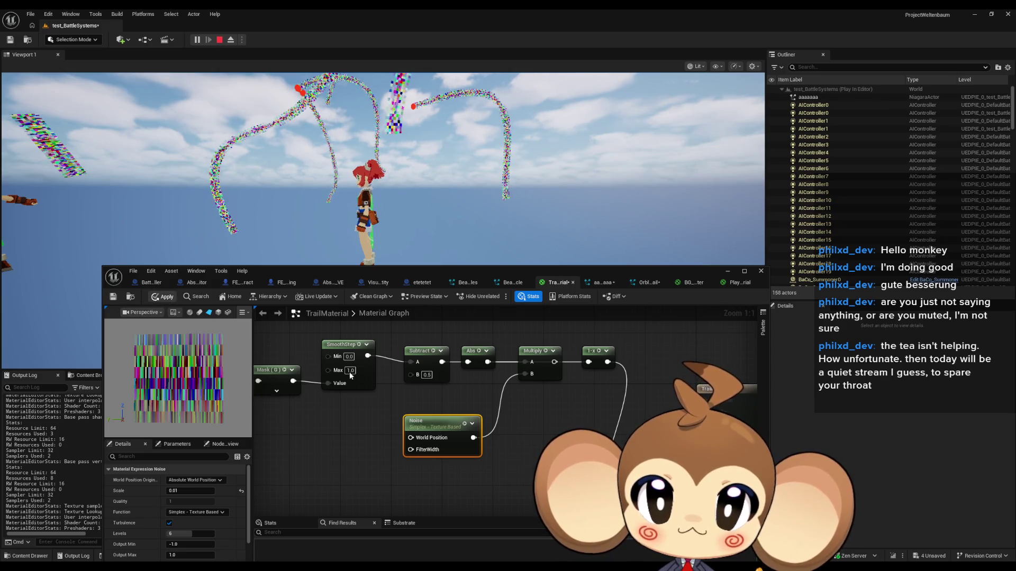
{"action": "left_click", "coordinate": [164, 296]}
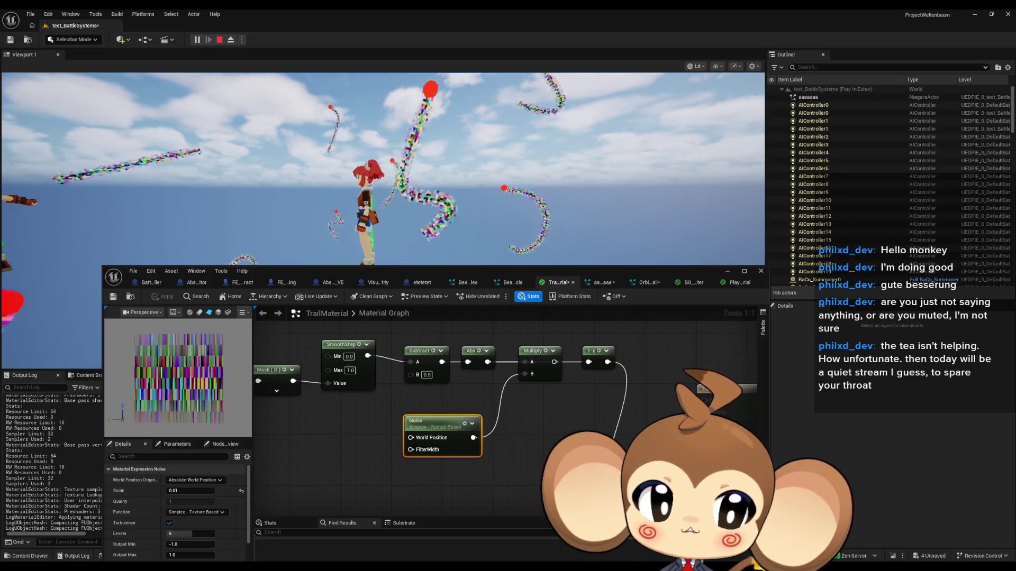
Disconnect the Multiply node's A input and apply the material.
{"action": "scroll", "coordinate": [506, 400], "scroll_direction": "down", "scroll_amount": 2}
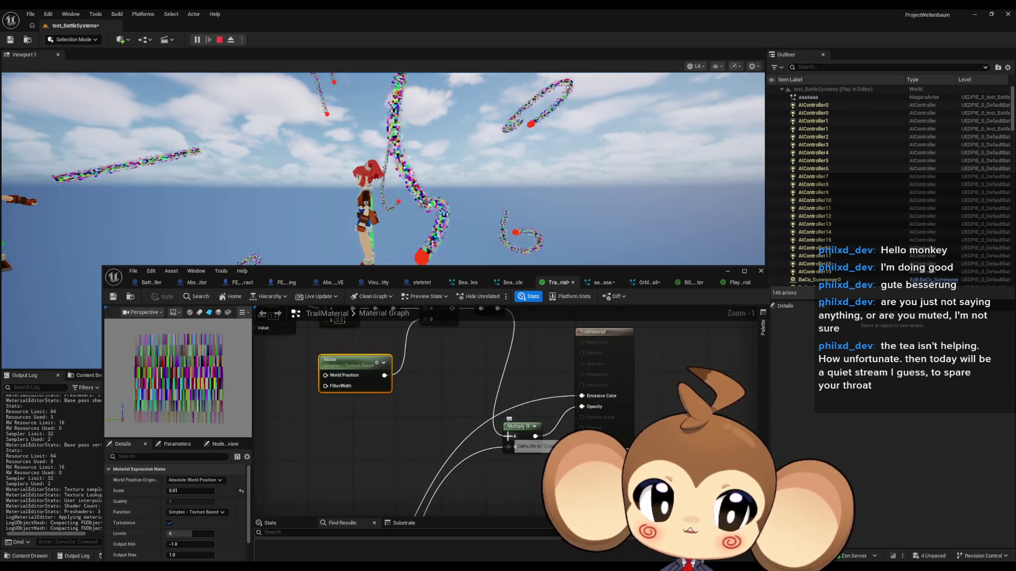
{"action": "left_click", "coordinate": [508, 436], "text": "alt"}
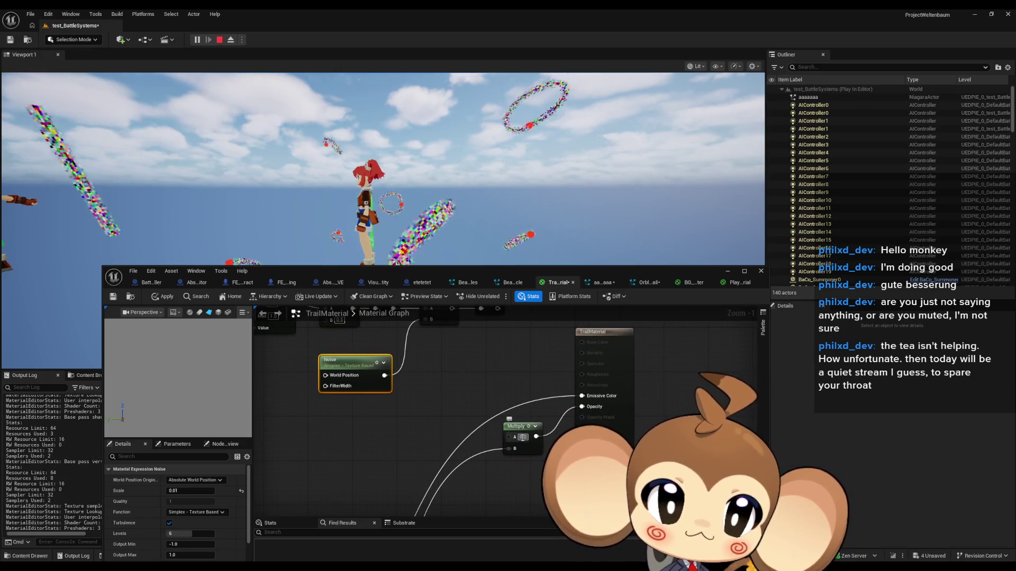
{"action": "left_click", "coordinate": [529, 472]}
{"action": "left_click", "coordinate": [157, 300]}
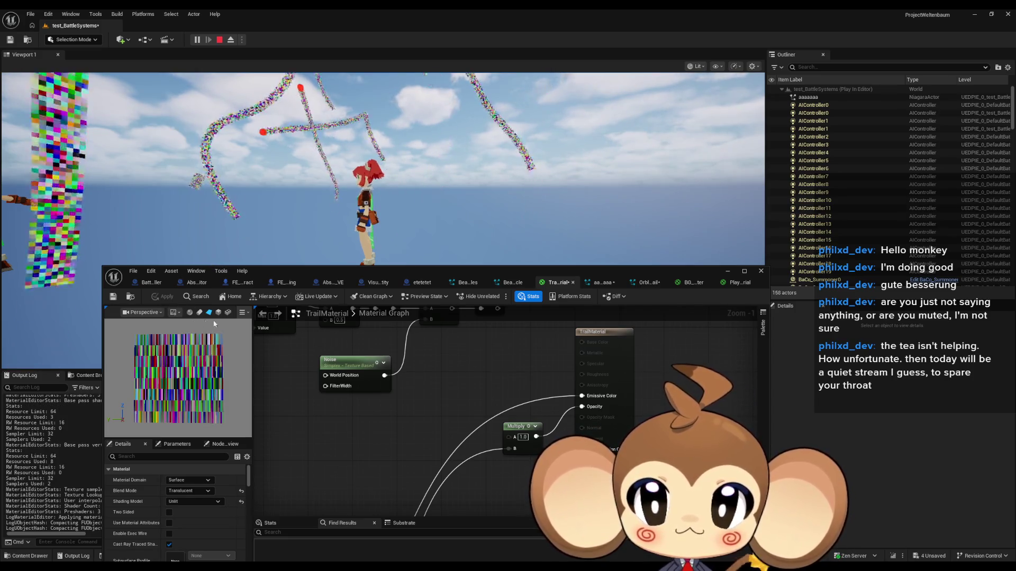
Undo back to before the Noise, reconnect 1-x to Multiply A, and wire it to Emissive Color.
{"action": "scroll", "coordinate": [430, 351], "scroll_direction": "up", "scroll_amount": 1}
{"action": "left_click_drag", "start_coordinate": [519, 406], "coordinate": [521, 417]}
{"action": "left_click_drag", "start_coordinate": [511, 334], "coordinate": [517, 483]}
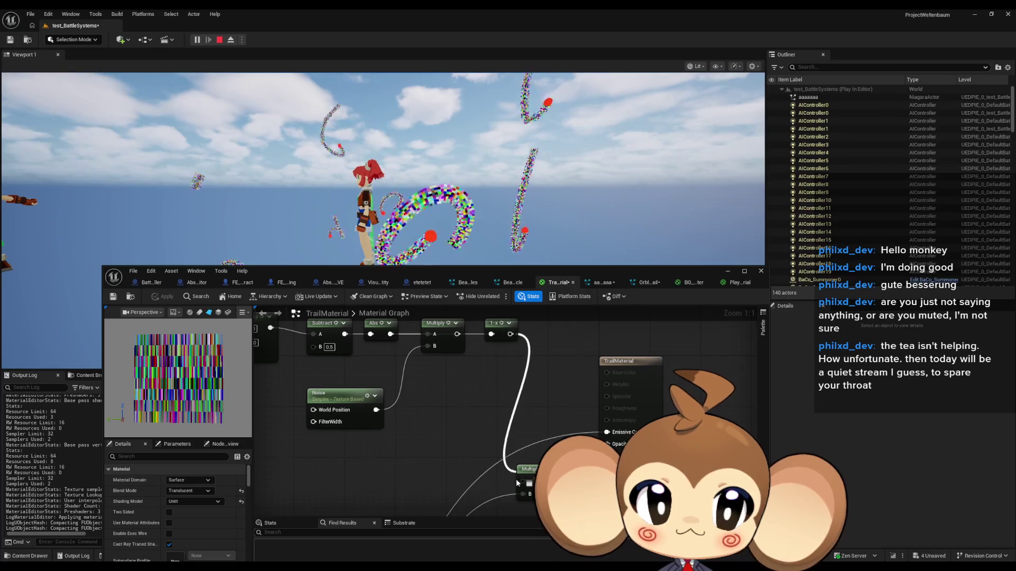
{"action": "key", "text": "ctrl+z"}
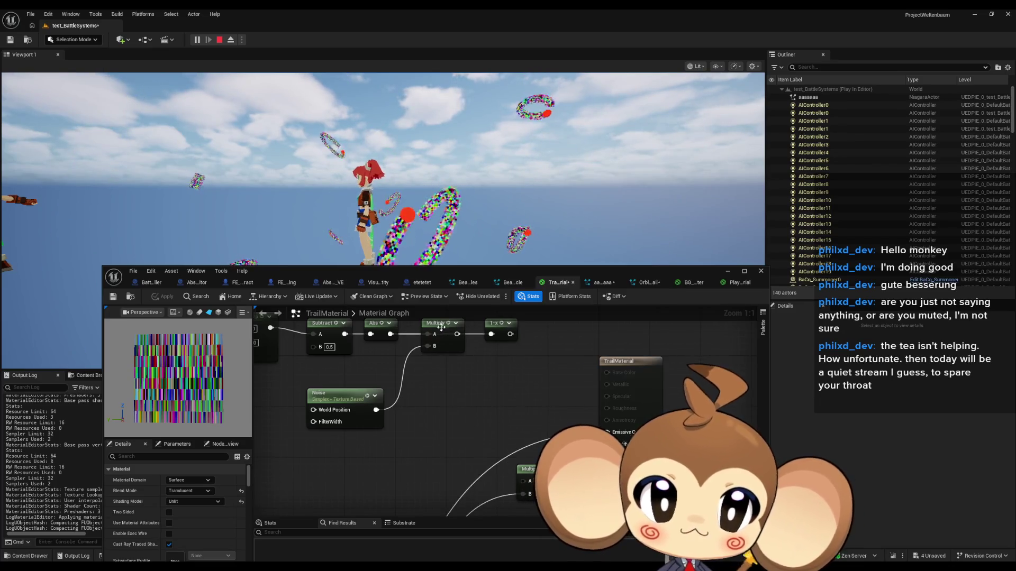
{"action": "key", "text": "ctrl+z"}
{"action": "key", "text": "ctrl+z"}
{"action": "left_click_drag", "start_coordinate": [512, 417], "coordinate": [510, 334]}
{"action": "left_click", "coordinate": [163, 296]}
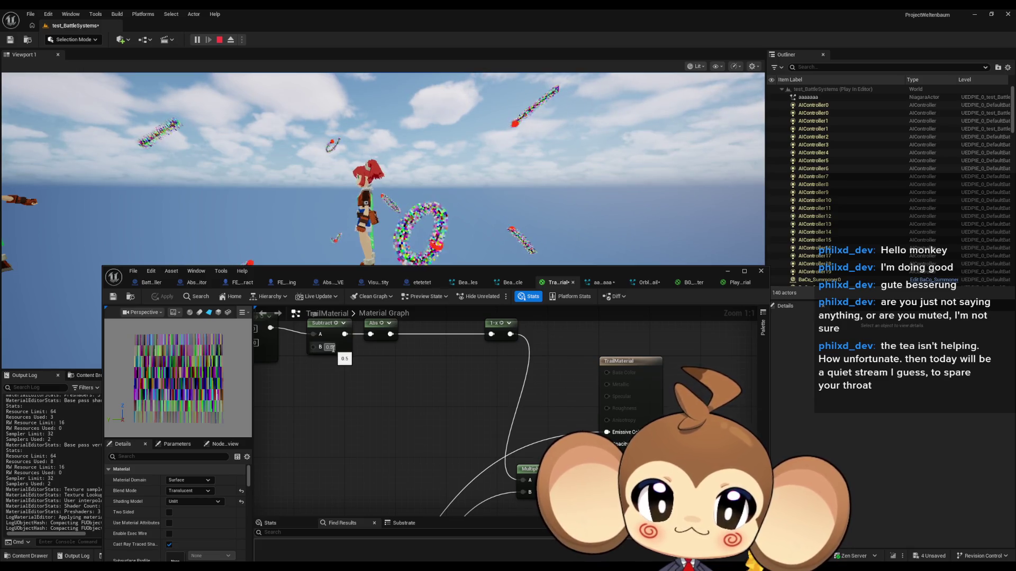
{"action": "left_click_drag", "start_coordinate": [510, 334], "coordinate": [609, 432]}
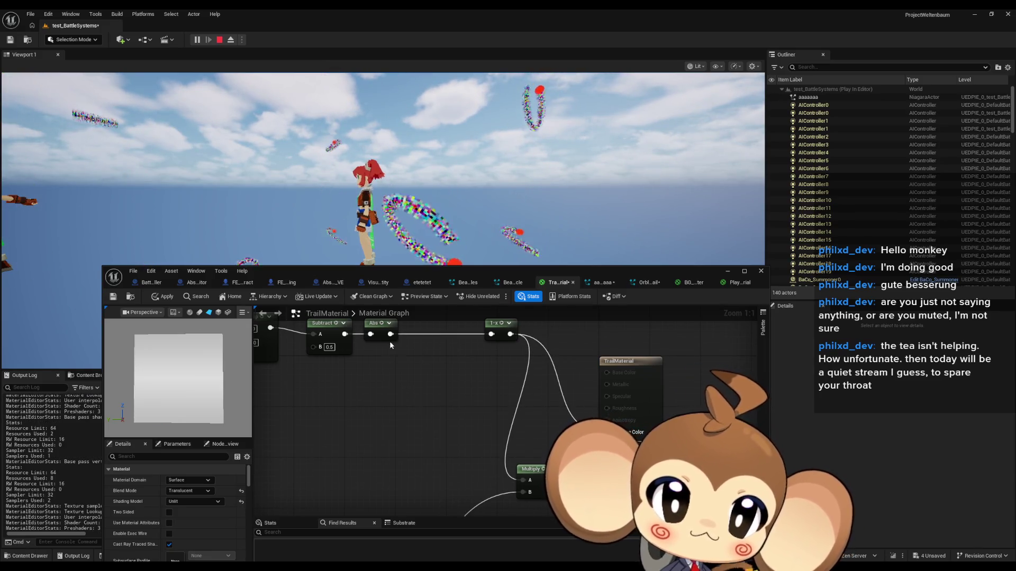
Apply the material and rewire the 1-x result into the TrailMaterial output.
{"action": "mouse_move", "coordinate": [439, 376]}
{"action": "left_mouse_down"}
{"action": "mouse_move", "coordinate": [565, 407]}
{"action": "mouse_move", "coordinate": [428, 384]}
{"action": "mouse_move", "coordinate": [585, 413]}
{"action": "left_mouse_up"}
{"action": "left_click", "coordinate": [163, 296]}
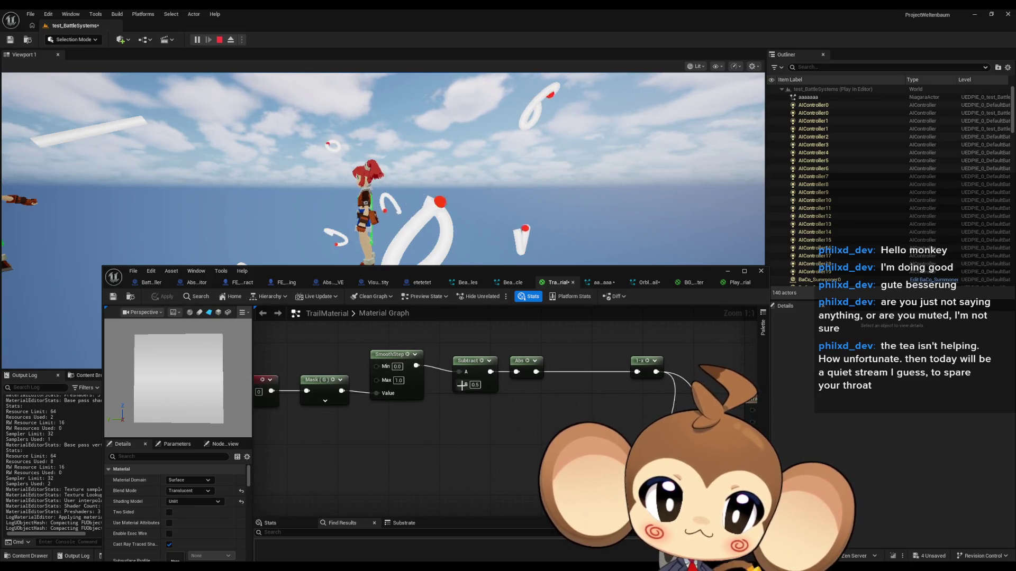
{"action": "mouse_move", "coordinate": [502, 450]}
{"action": "left_mouse_down"}
{"action": "mouse_move", "coordinate": [544, 459]}
{"action": "mouse_move", "coordinate": [459, 440]}
{"action": "left_mouse_up"}
{"action": "left_click", "coordinate": [417, 376]}
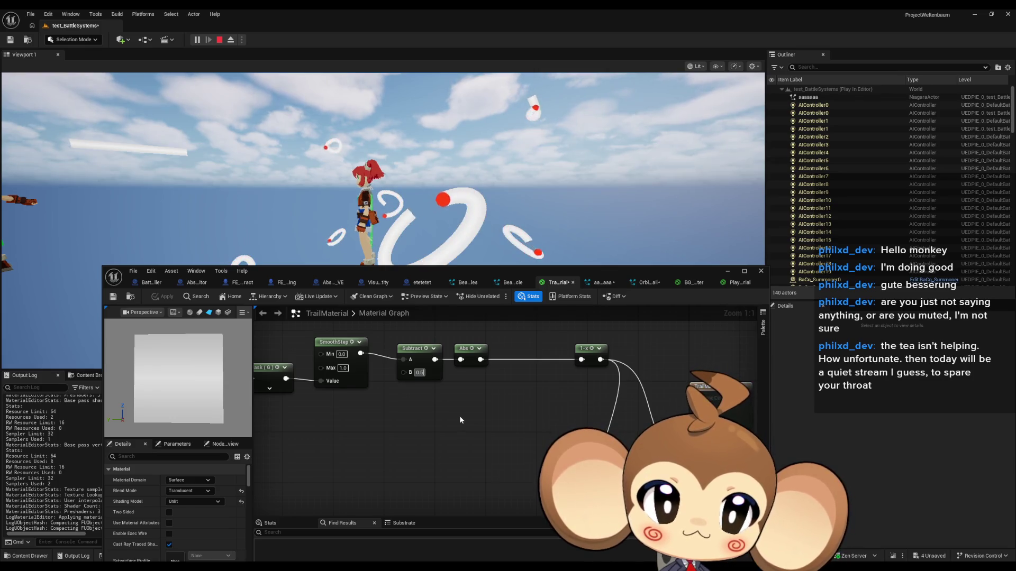
{"action": "left_click", "coordinate": [693, 402], "text": "alt"}
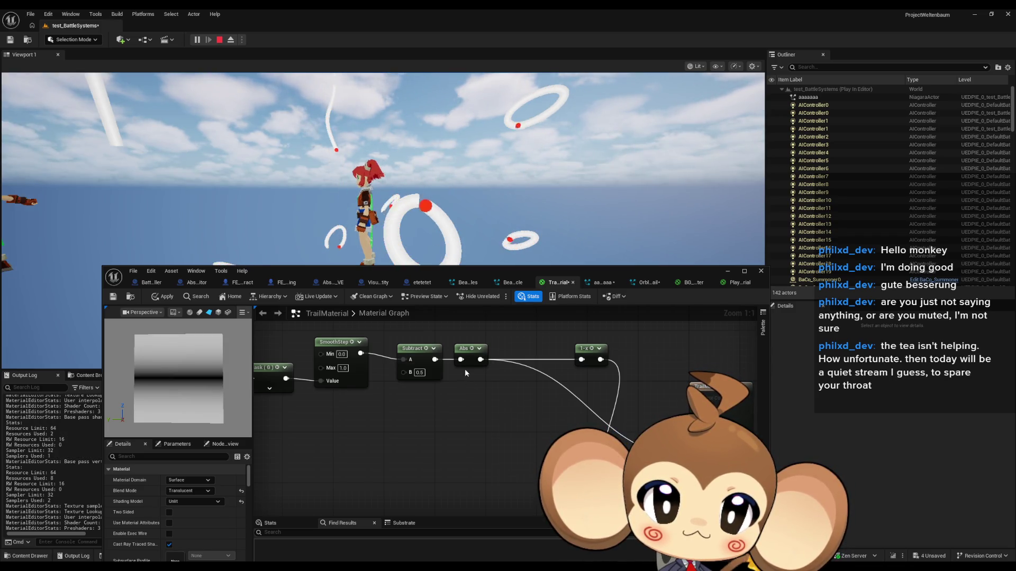
{"action": "type", "text": "2"}
{"action": "key", "text": "Return"}
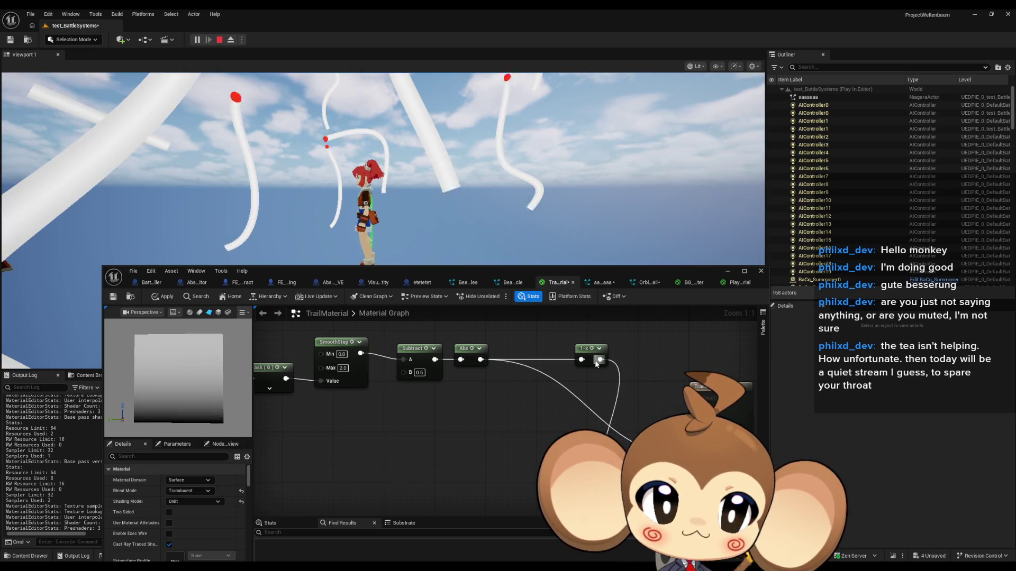
{"action": "left_click_drag", "start_coordinate": [600, 360], "coordinate": [690, 466]}
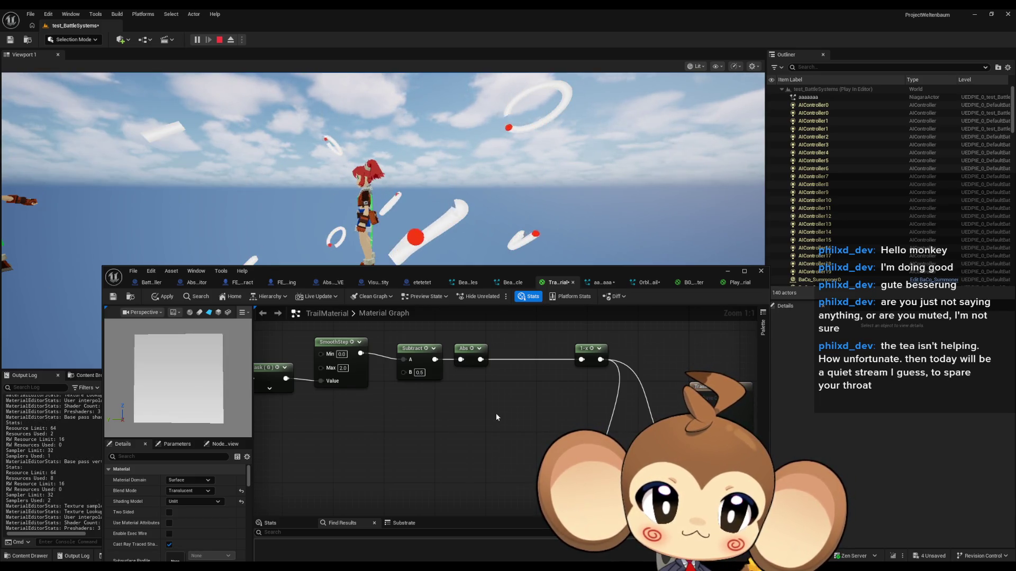
Set SmoothStep Max to 1.0 and Subtract B to 0.2.
{"action": "left_click", "coordinate": [343, 369]}
{"action": "type", "text": "1"}
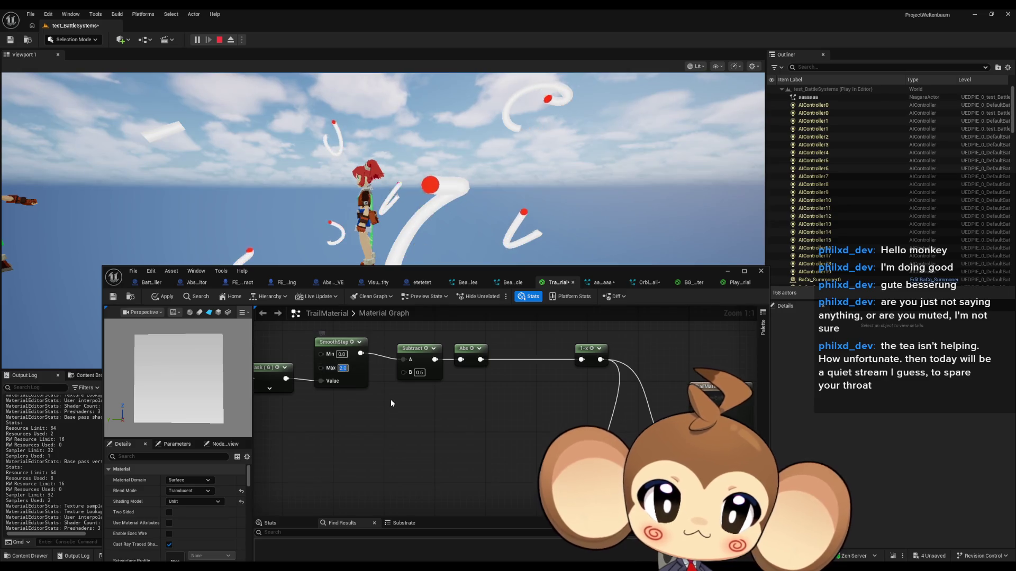
{"action": "left_click", "coordinate": [390, 399]}
{"action": "left_click", "coordinate": [419, 372]}
{"action": "type", "text": "0.2"}
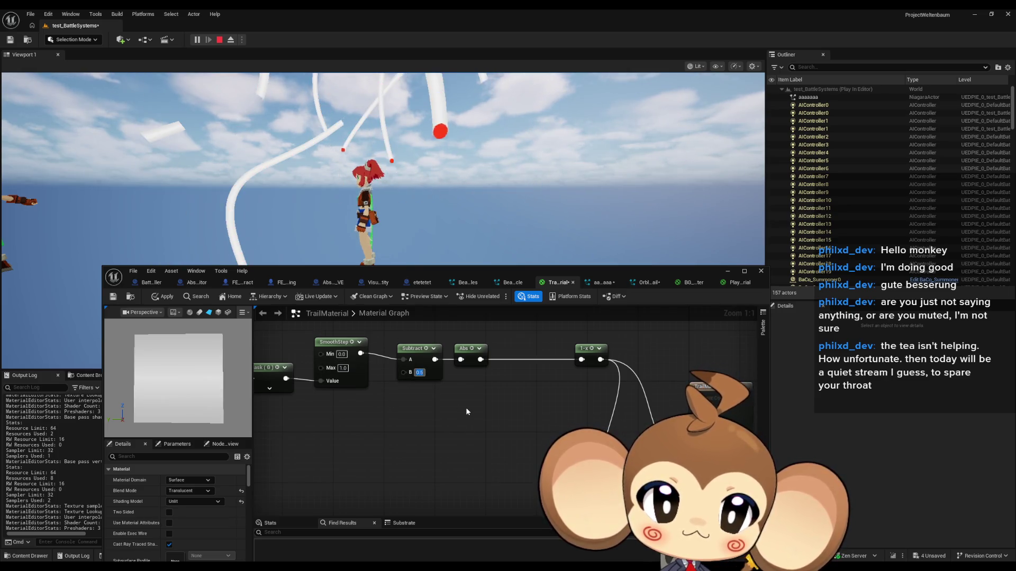
{"action": "key", "text": "Return"}
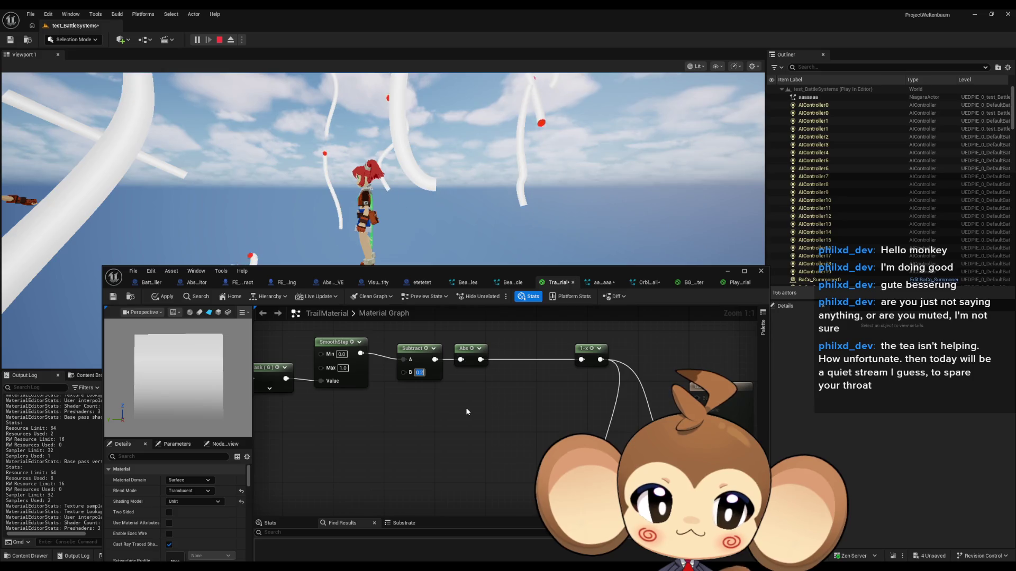
{"action": "scroll", "coordinate": [409, 411], "scroll_direction": "down", "scroll_amount": 2}
{"action": "left_click_drag", "start_coordinate": [409, 410], "coordinate": [336, 377]}
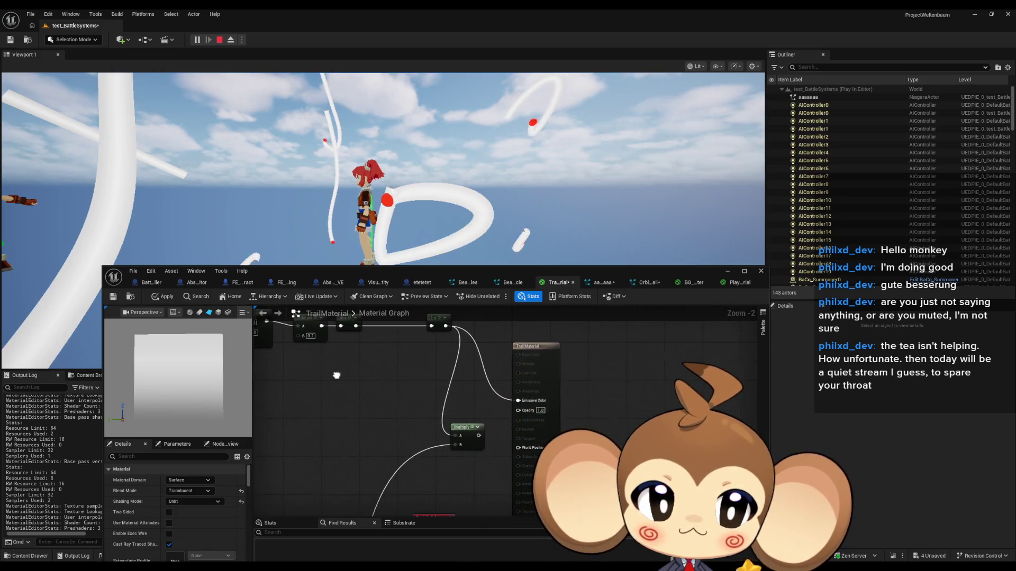
Apply the material, then preview the 1-x and Abs nodes' outputs.
{"action": "left_click", "coordinate": [166, 297]}
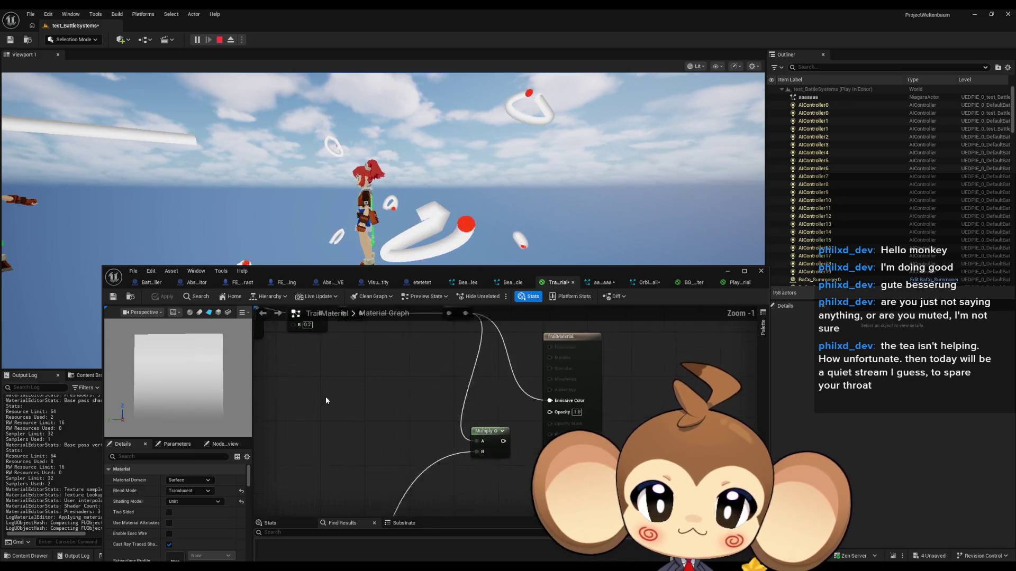
{"action": "scroll", "coordinate": [326, 396], "scroll_direction": "up", "scroll_amount": 2}
{"action": "left_click_drag", "start_coordinate": [457, 466], "coordinate": [472, 435]}
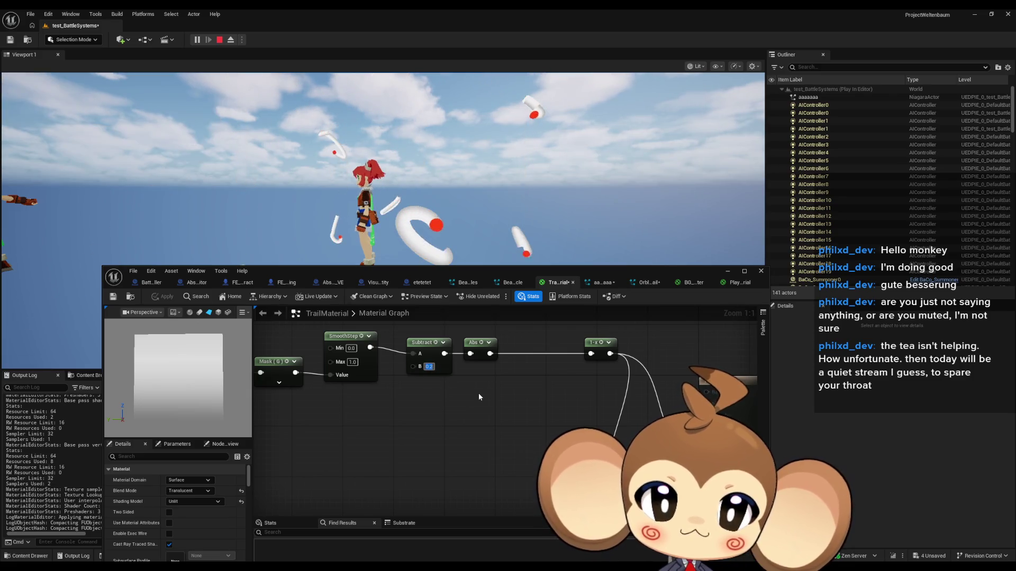
{"action": "scroll", "coordinate": [436, 403], "scroll_direction": "down", "scroll_amount": 2}
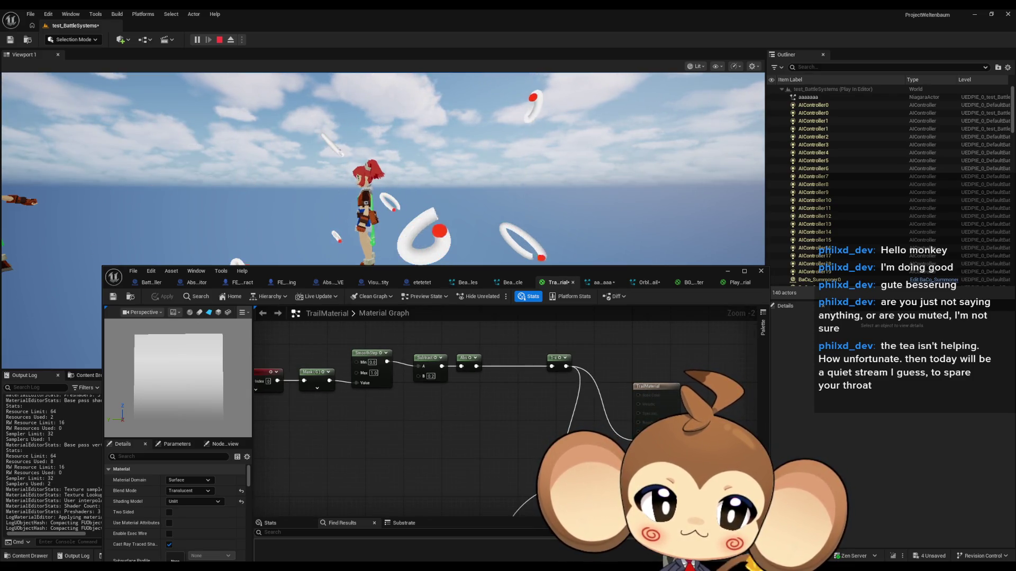
{"action": "left_click_drag", "start_coordinate": [543, 429], "coordinate": [623, 427]}
{"action": "left_click", "coordinate": [640, 356]}
{"action": "key", "text": "space"}
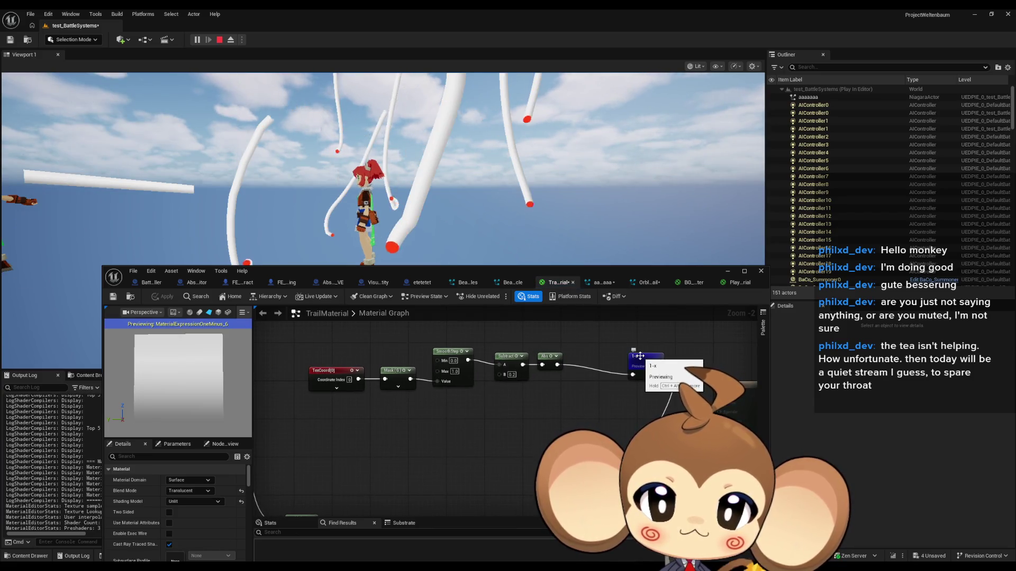
{"action": "left_click", "coordinate": [550, 359]}
{"action": "key", "text": "space"}
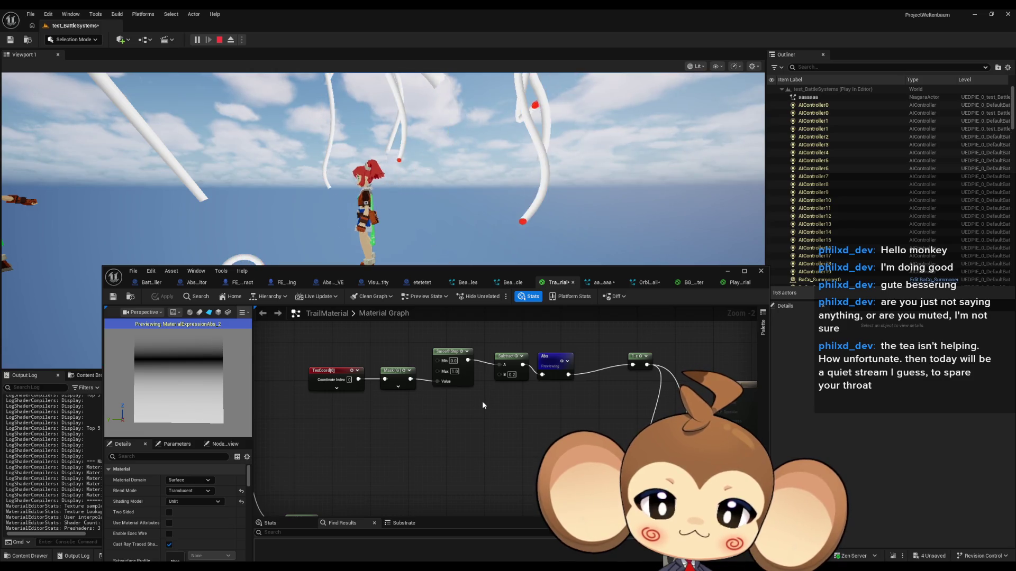
Set Subtract B back to 0.5 and preview the 1-x output again.
{"action": "scroll", "coordinate": [502, 394], "scroll_direction": "up", "scroll_amount": 2}
{"action": "left_click_drag", "start_coordinate": [522, 368], "coordinate": [507, 368]}
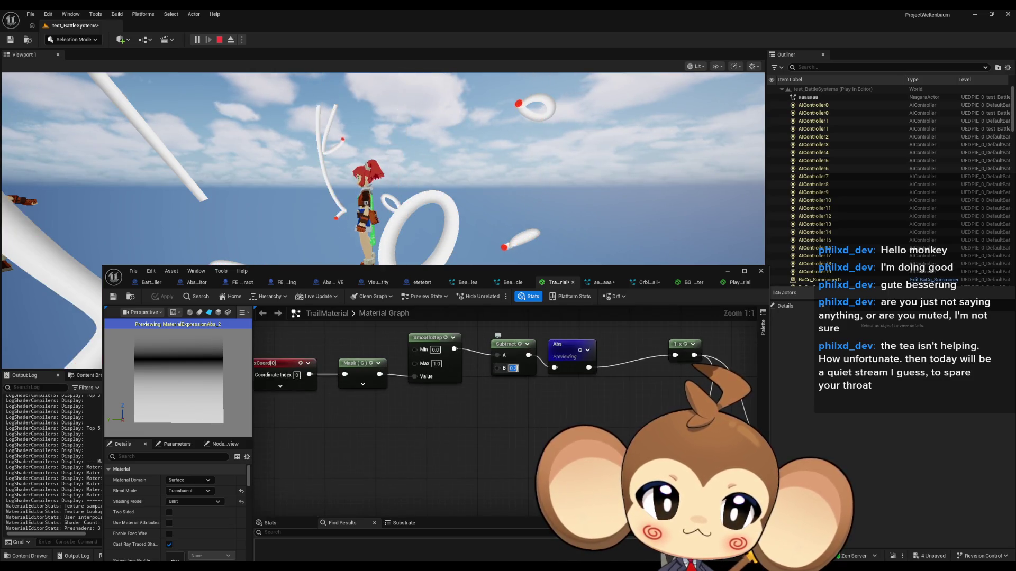
{"action": "type", "text": "0.5"}
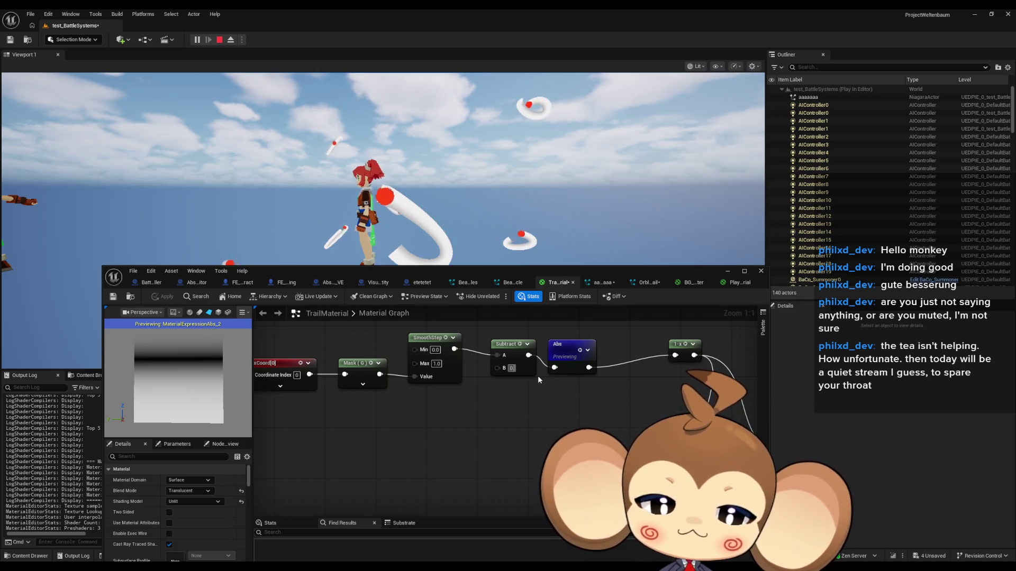
{"action": "key", "text": "Return"}
{"action": "mouse_move", "coordinate": [485, 403]}
{"action": "left_mouse_down"}
{"action": "mouse_move", "coordinate": [440, 428]}
{"action": "mouse_move", "coordinate": [577, 377]}
{"action": "left_mouse_up"}
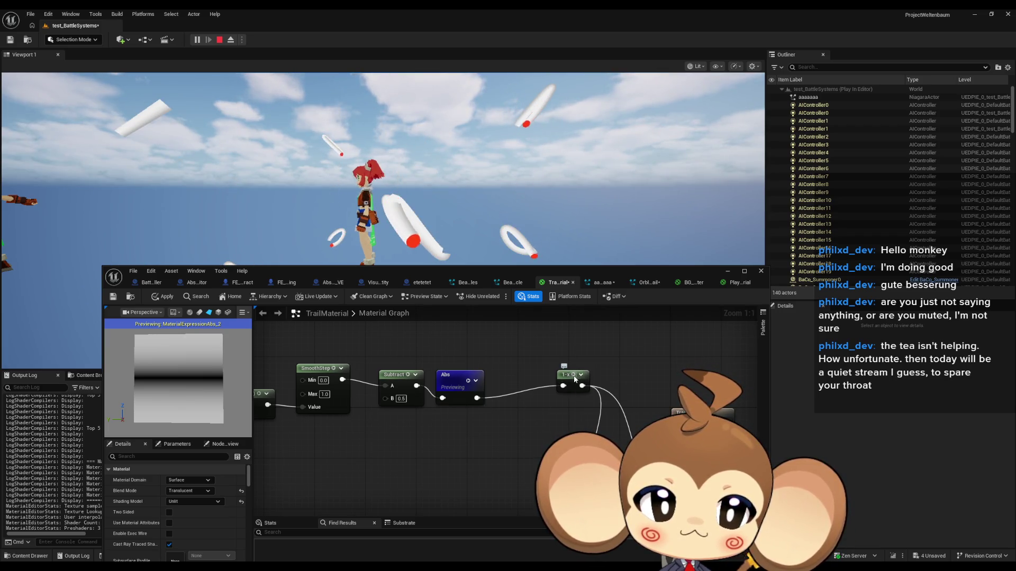
{"action": "key", "text": "space"}
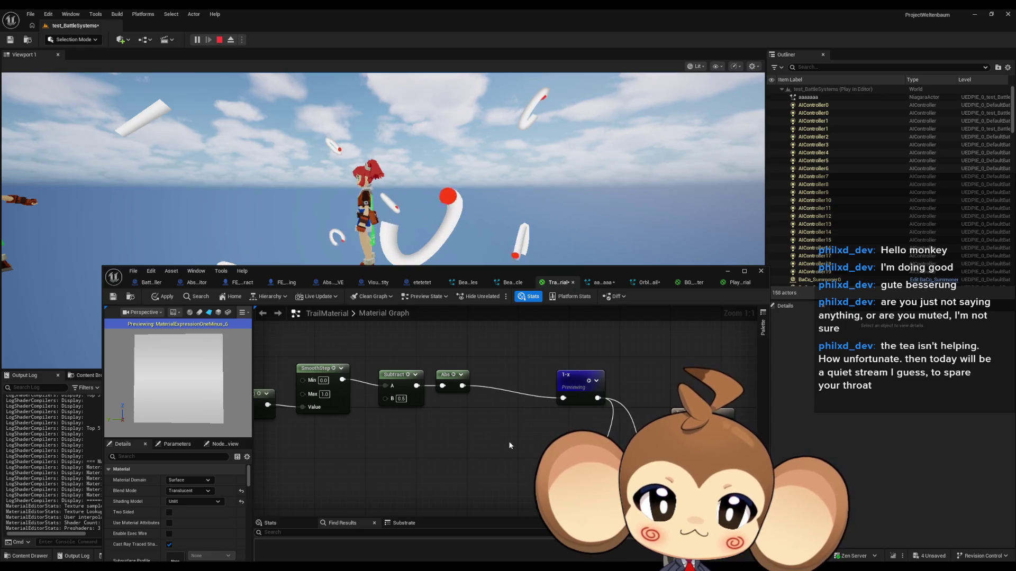
Try SmoothStep Max 0.5, then undo it back to 1.0.
{"action": "left_click_drag", "start_coordinate": [497, 442], "coordinate": [590, 449]}
{"action": "left_click", "coordinate": [418, 401]}
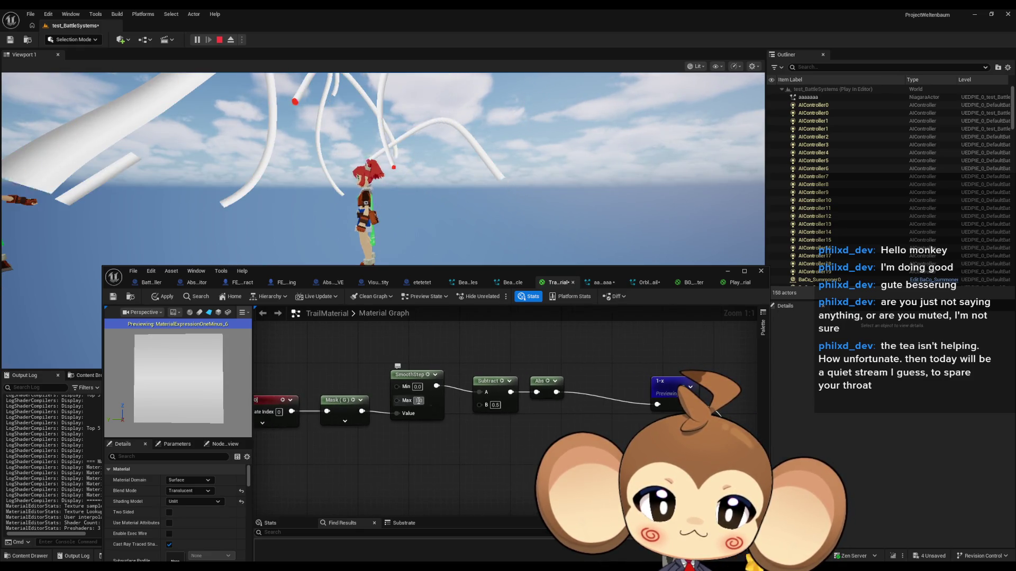
{"action": "type", "text": "0.5"}
{"action": "key", "text": "Return"}
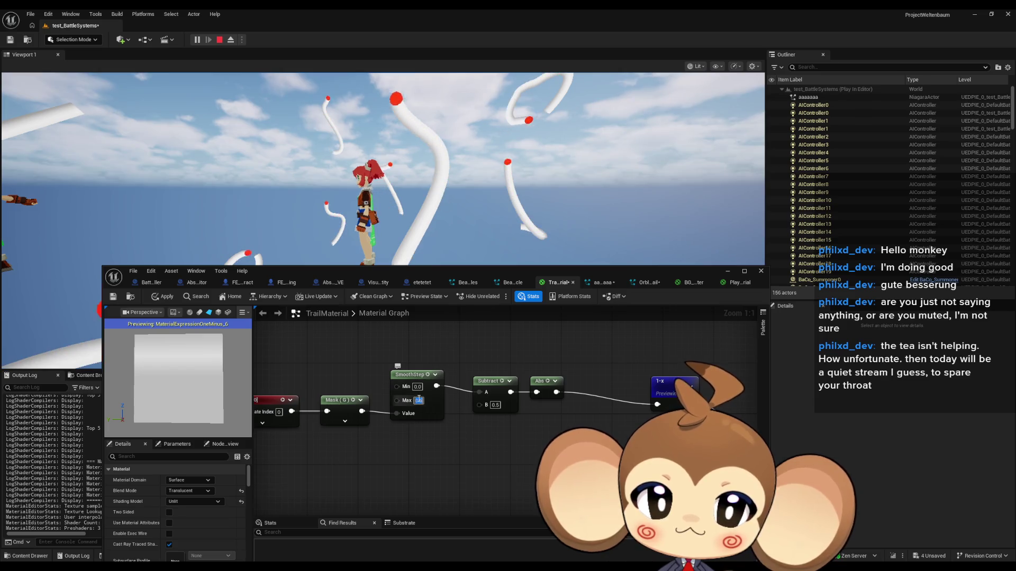
{"action": "key", "text": "ctrl+z"}
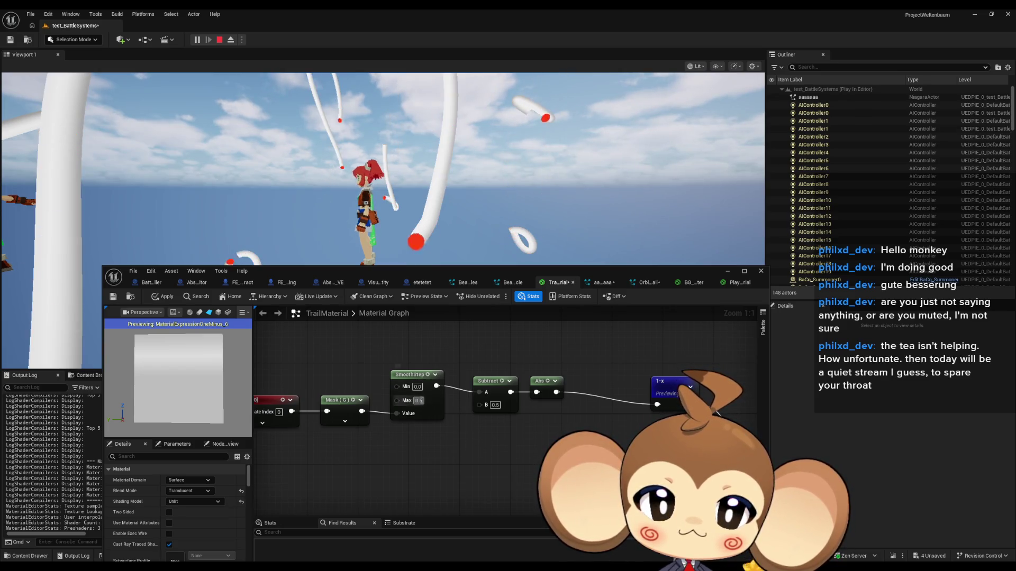
{"action": "left_click_drag", "start_coordinate": [376, 379], "coordinate": [233, 344]}
Choose Stop Previewing Node on the 1-x node to restore the full TrailMaterial preview.
{"action": "left_click_drag", "start_coordinate": [614, 410], "coordinate": [615, 410]}
{"action": "left_click", "coordinate": [503, 394]}
{"action": "scroll", "coordinate": [503, 395], "scroll_direction": "down", "scroll_amount": 5}
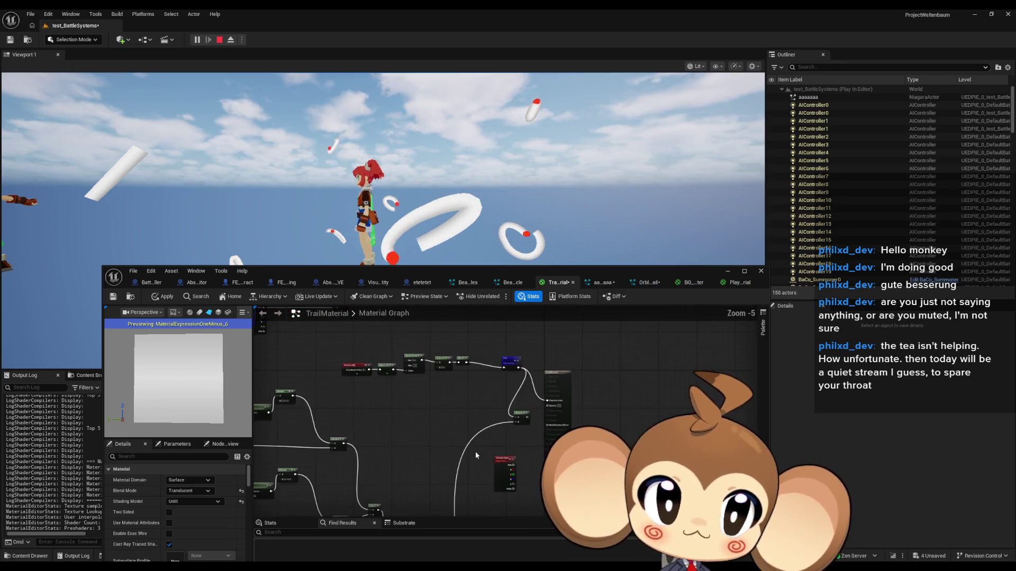
{"action": "mouse_move", "coordinate": [535, 389]}
{"action": "left_mouse_down"}
{"action": "mouse_move", "coordinate": [616, 420]}
{"action": "mouse_move", "coordinate": [587, 370]}
{"action": "mouse_move", "coordinate": [660, 259]}
{"action": "left_mouse_up"}
{"action": "scroll", "coordinate": [585, 370], "scroll_direction": "up", "scroll_amount": 2}
{"action": "mouse_move", "coordinate": [424, 400]}
{"action": "left_mouse_down"}
{"action": "mouse_move", "coordinate": [364, 447]}
{"action": "mouse_move", "coordinate": [365, 523]}
{"action": "left_mouse_up"}
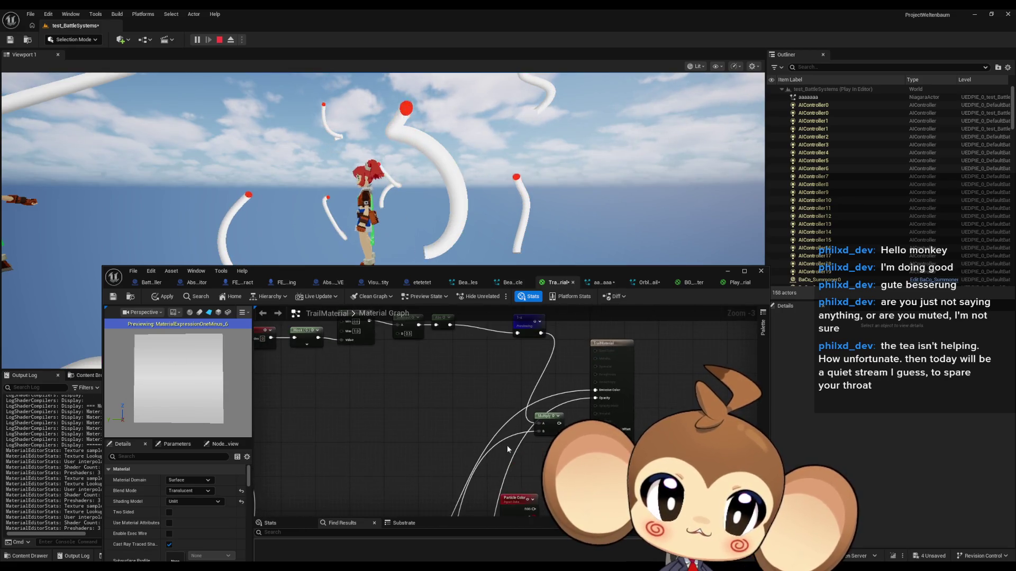
{"action": "left_click_drag", "start_coordinate": [552, 343], "coordinate": [556, 373]}
{"action": "right_click", "coordinate": [539, 360]}
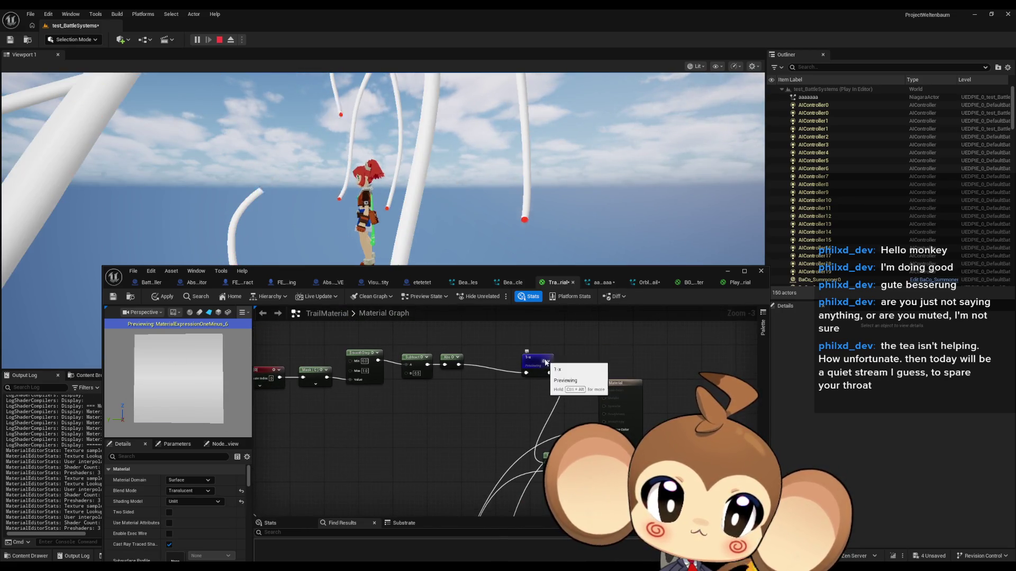
{"action": "left_click", "coordinate": [563, 379]}
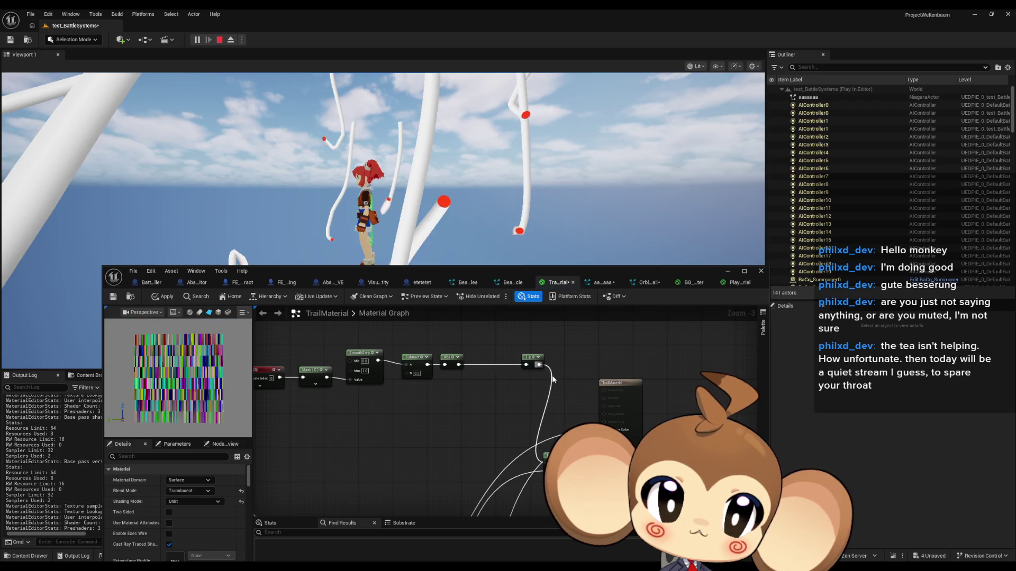
Apply TrailMaterial to the level's trails and pan the graph to the TexCoord chain.
{"action": "left_click", "coordinate": [161, 297]}
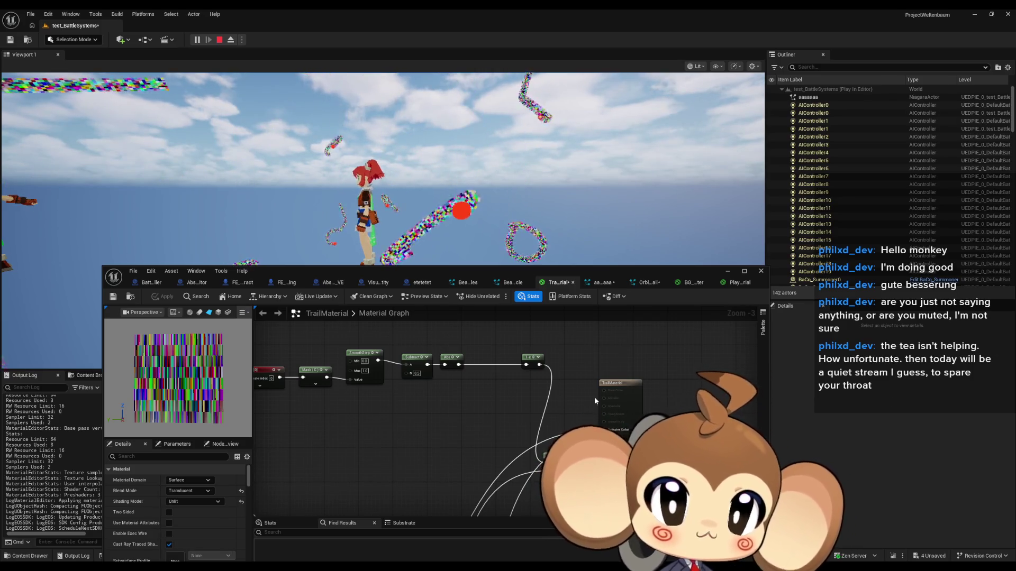
{"action": "left_click_drag", "start_coordinate": [427, 412], "coordinate": [603, 391]}
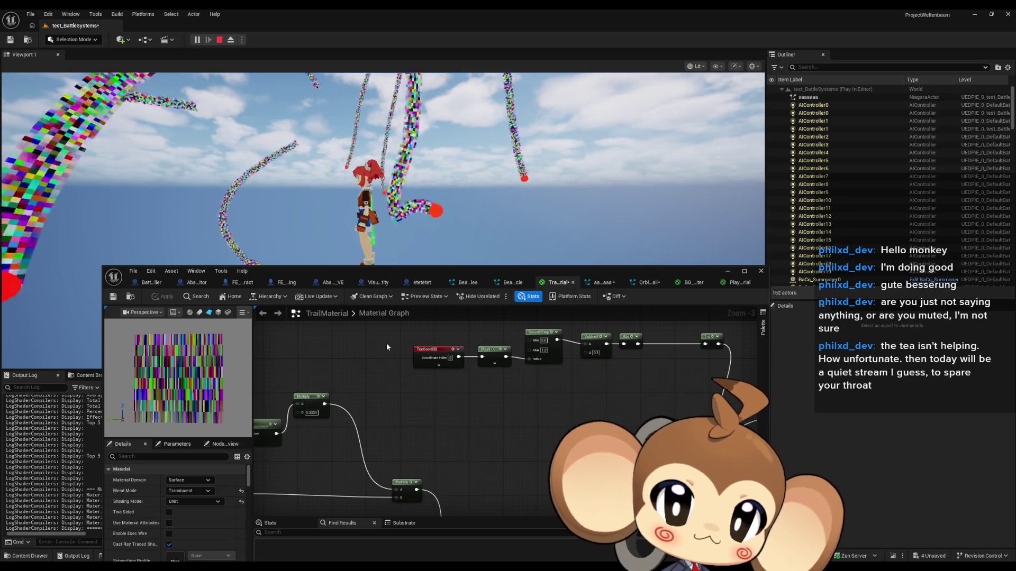
Add a second TexCoord node and wire it into a pasted copy of the Mask (G) node.
{"action": "left_click", "coordinate": [426, 385]}
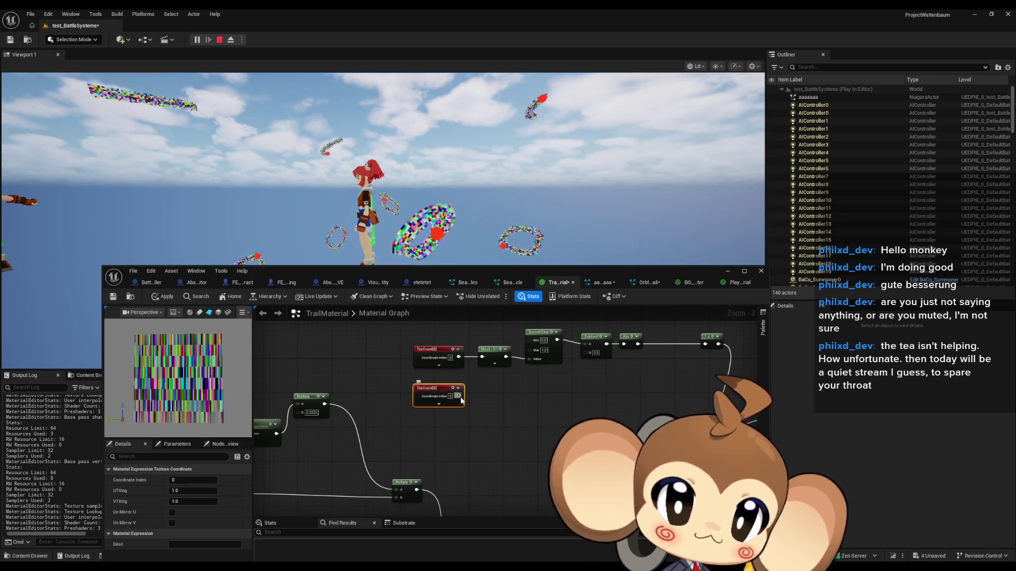
{"action": "left_click", "coordinate": [502, 350]}
{"action": "key", "text": "ctrl+c"}
{"action": "key", "text": "ctrl+v"}
{"action": "left_click_drag", "start_coordinate": [486, 403], "coordinate": [493, 390]}
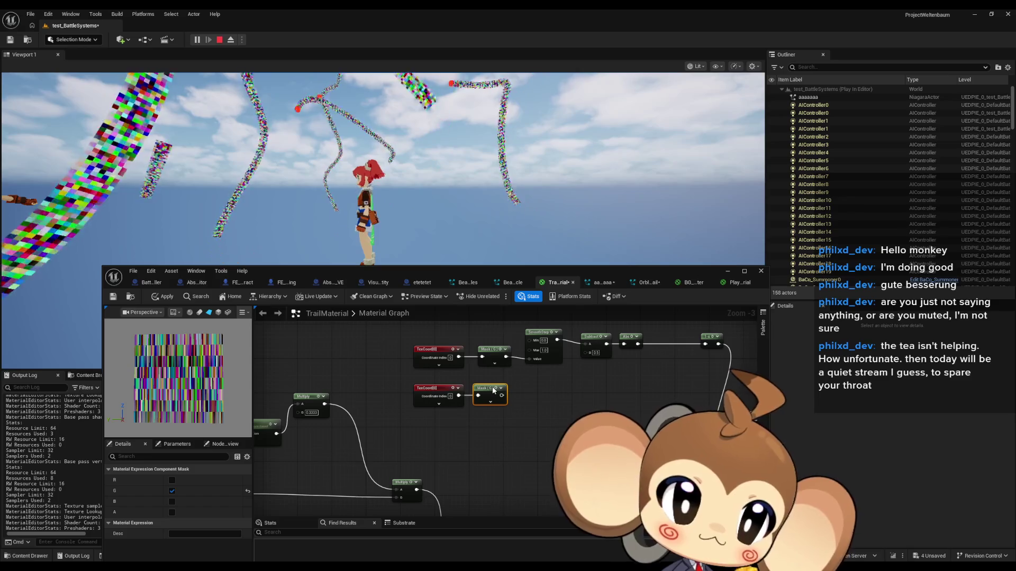
Duplicate the Subtract node, feed the new Mask into its A input, and add an Abs after it.
{"action": "mouse_move", "coordinate": [579, 375]}
{"action": "left_mouse_down"}
{"action": "mouse_move", "coordinate": [519, 382]}
{"action": "mouse_move", "coordinate": [530, 350]}
{"action": "left_mouse_up"}
{"action": "key", "text": "ctrl+c"}
{"action": "key", "text": "ctrl+v"}
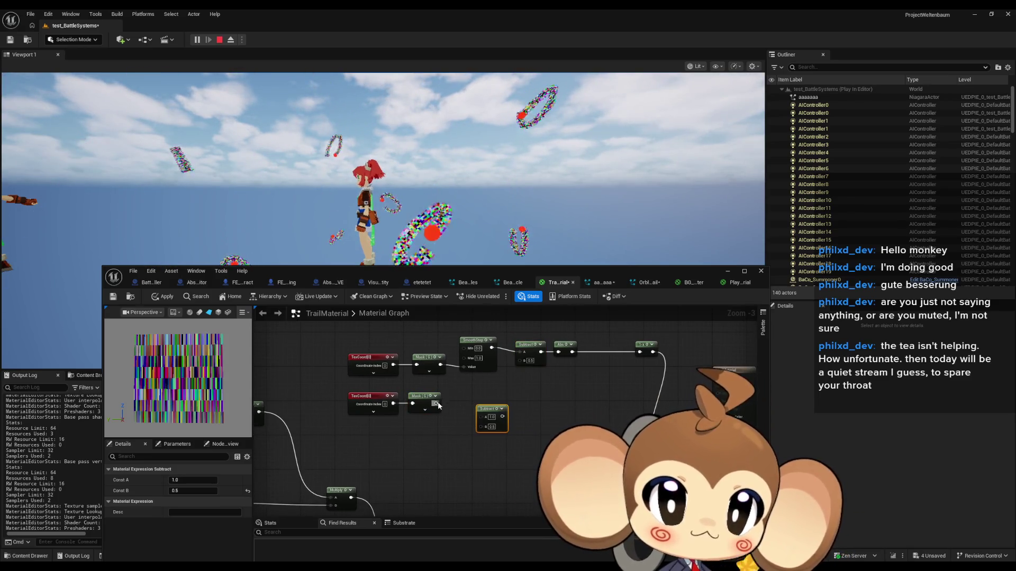
{"action": "left_click_drag", "start_coordinate": [483, 419], "coordinate": [481, 417]}
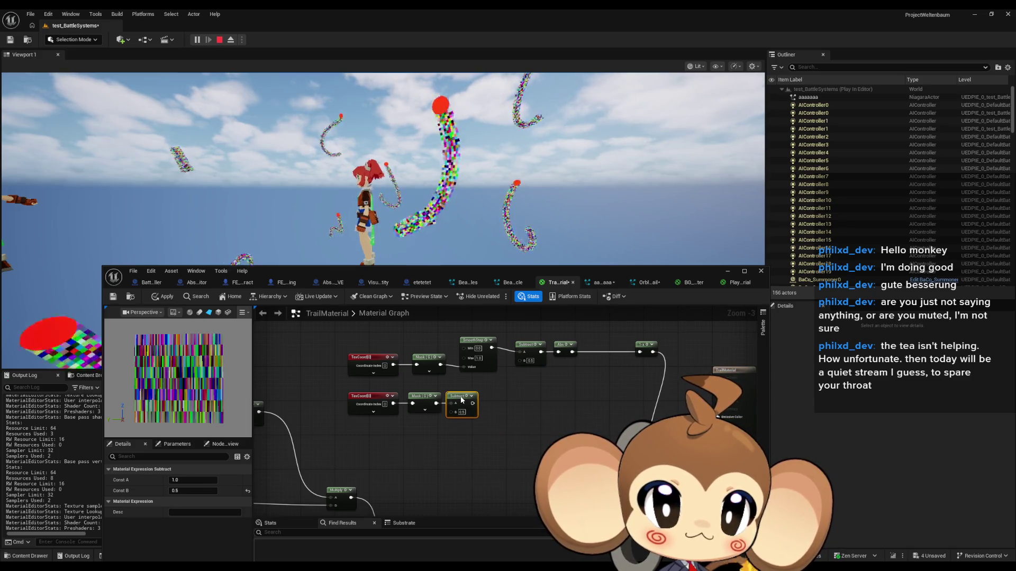
{"action": "left_click_drag", "start_coordinate": [473, 403], "coordinate": [479, 404]}
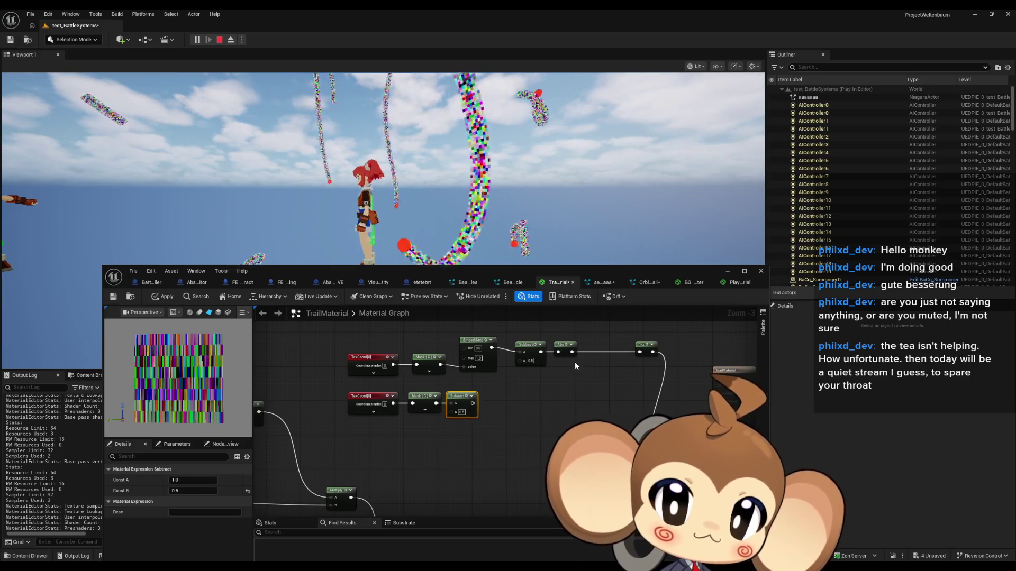
{"action": "type", "text": "abs"}
{"action": "key", "text": "Return"}
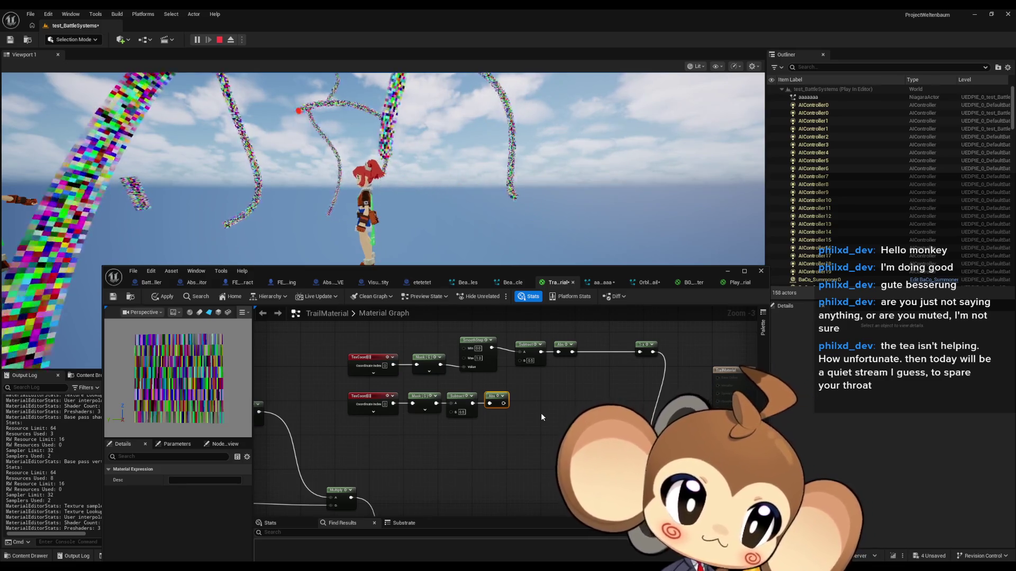
Wire a new Multiply node from the Abs result, then add a Clamp node (Min 0.0, Max 1.0) after it.
{"action": "left_click_drag", "start_coordinate": [503, 403], "coordinate": [528, 403]}
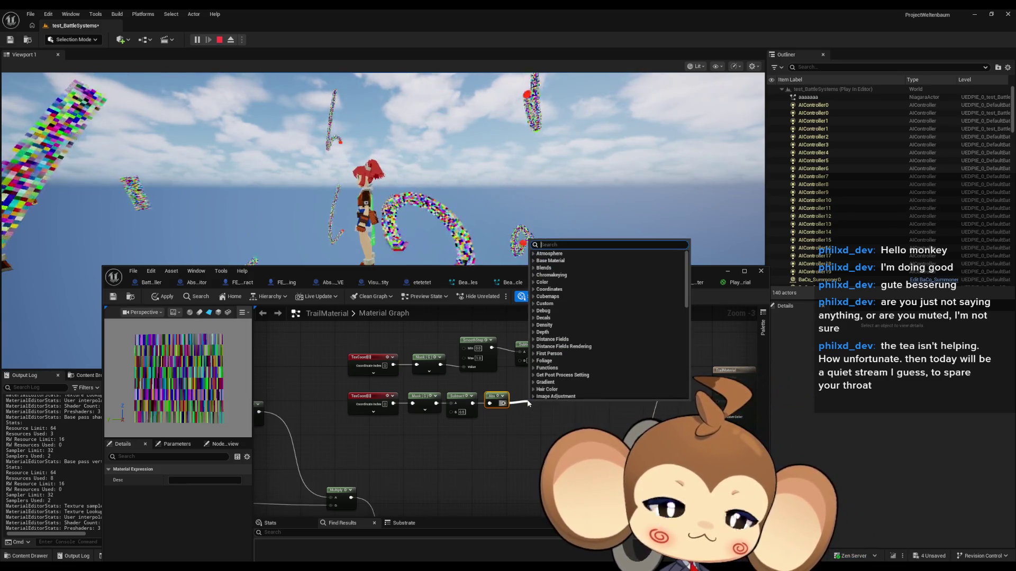
{"action": "type", "text": "*"}
{"action": "key", "text": "Return"}
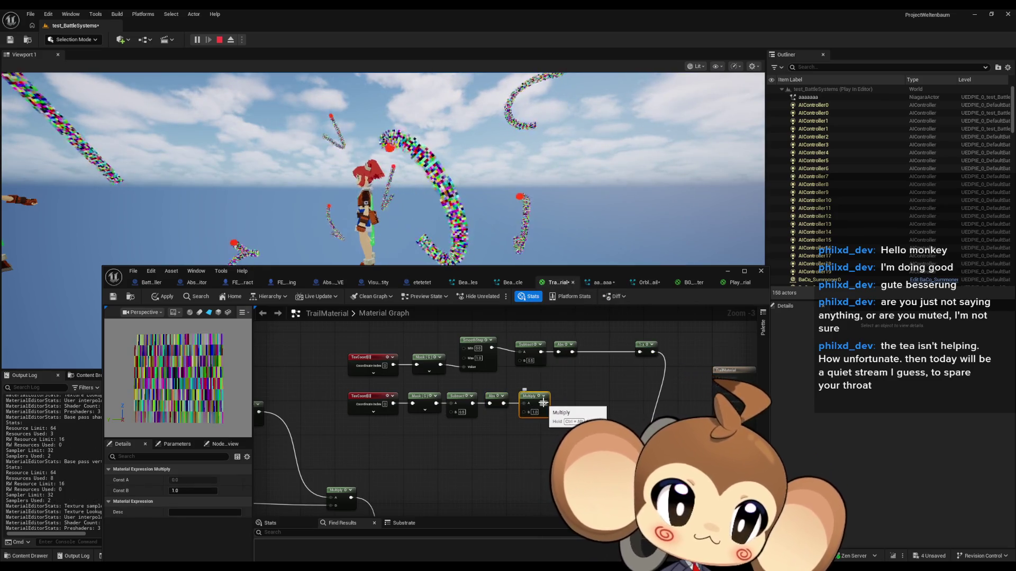
{"action": "mouse_move", "coordinate": [543, 403]}
{"action": "left_mouse_down"}
{"action": "mouse_move", "coordinate": [417, 412]}
{"action": "mouse_move", "coordinate": [462, 416]}
{"action": "left_mouse_up"}
{"action": "type", "text": "clamp"}
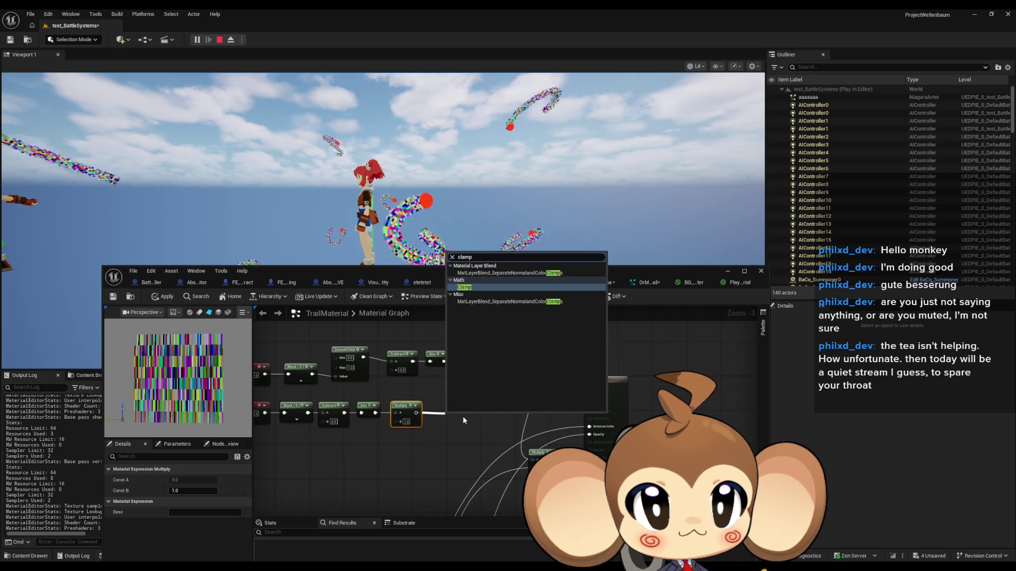
{"action": "key", "text": "Return"}
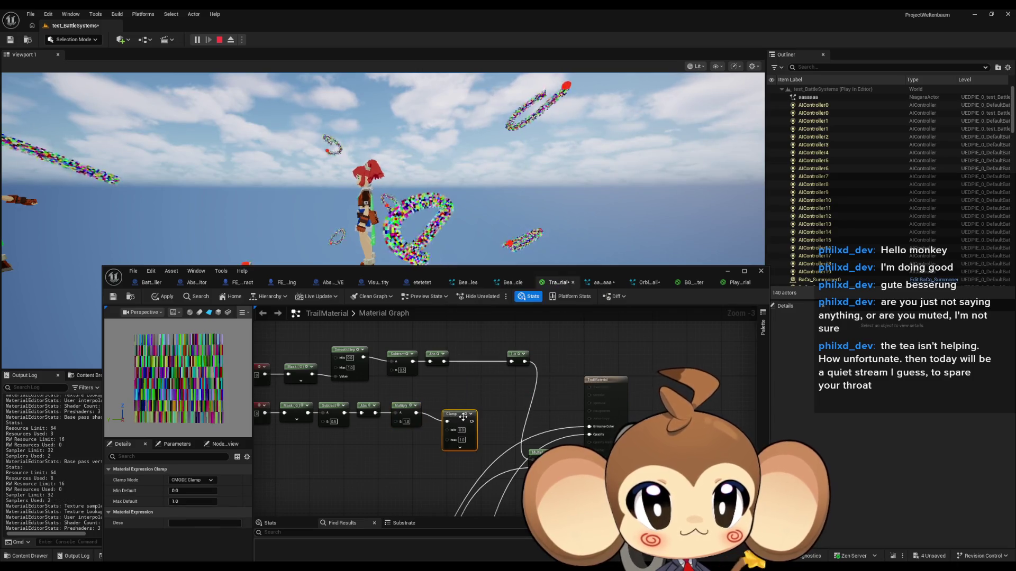
{"action": "mouse_move", "coordinate": [463, 417]}
{"action": "left_mouse_down"}
{"action": "mouse_move", "coordinate": [446, 408]}
{"action": "mouse_move", "coordinate": [467, 411]}
{"action": "left_mouse_up"}
Replace the Clamp with a Saturate node wired from the Multiply, and preview Saturate's output.
{"action": "type", "text": "satura"}
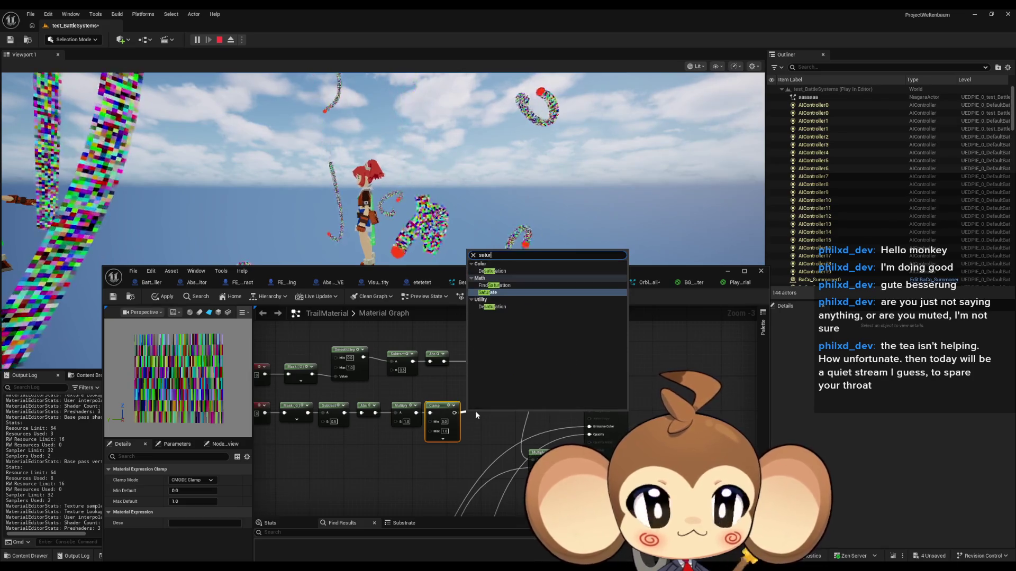
{"action": "key", "text": "Return"}
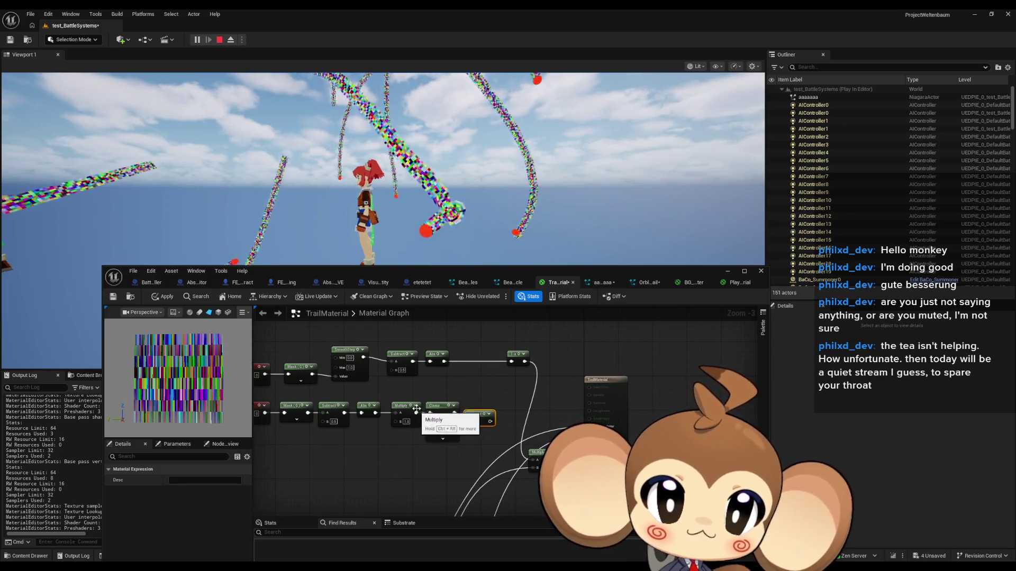
{"action": "left_click", "coordinate": [436, 405]}
{"action": "key", "text": "Delete"}
{"action": "left_click_drag", "start_coordinate": [479, 415], "coordinate": [417, 413]}
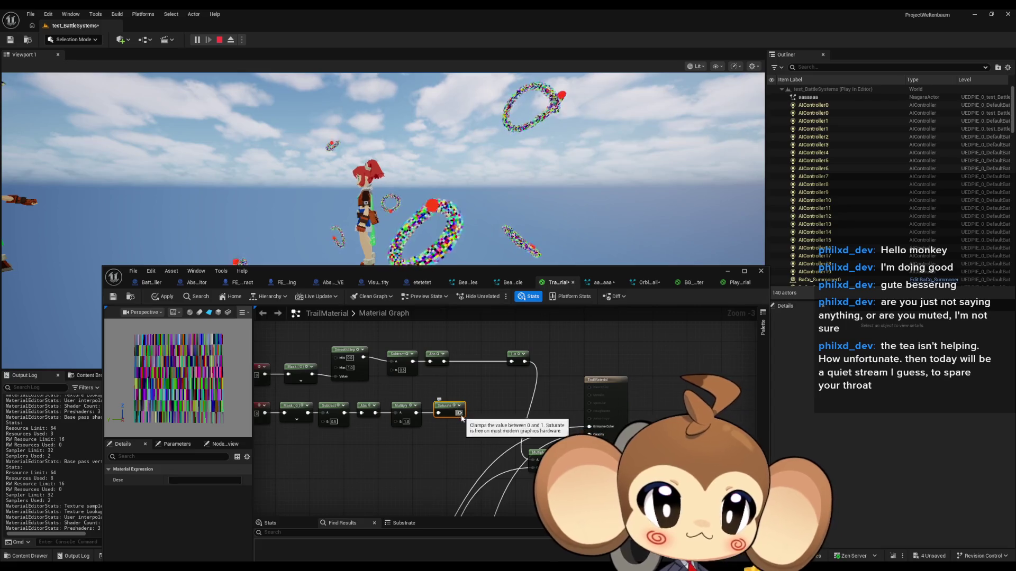
{"action": "key", "text": "space"}
{"action": "left_click_drag", "start_coordinate": [462, 401], "coordinate": [505, 399]}
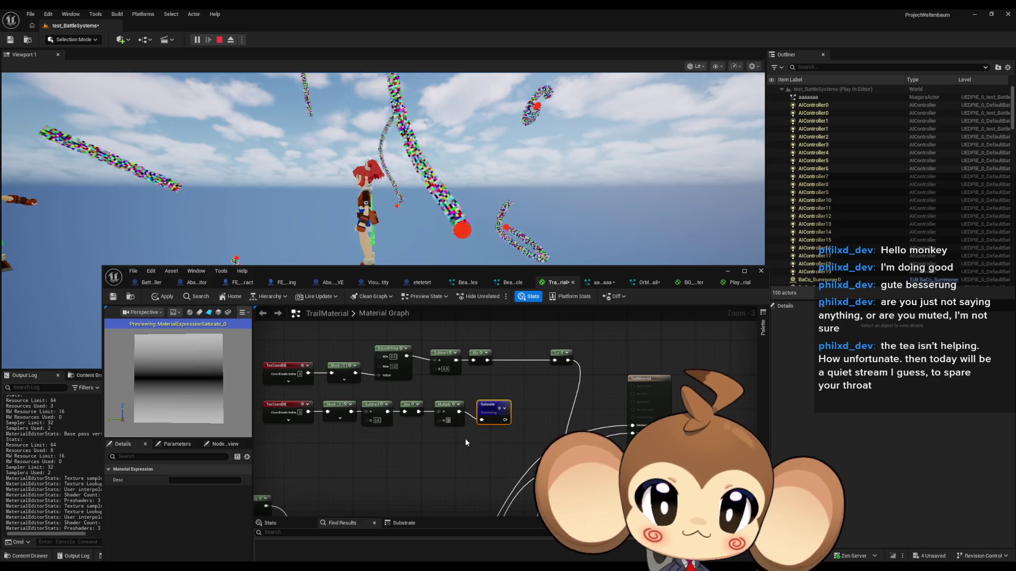
Try Multiply factors 4.0 and 0.5, settling on 0.75.
{"action": "left_click", "coordinate": [465, 438]}
{"action": "type", "text": "4"}
{"action": "key", "text": "Return"}
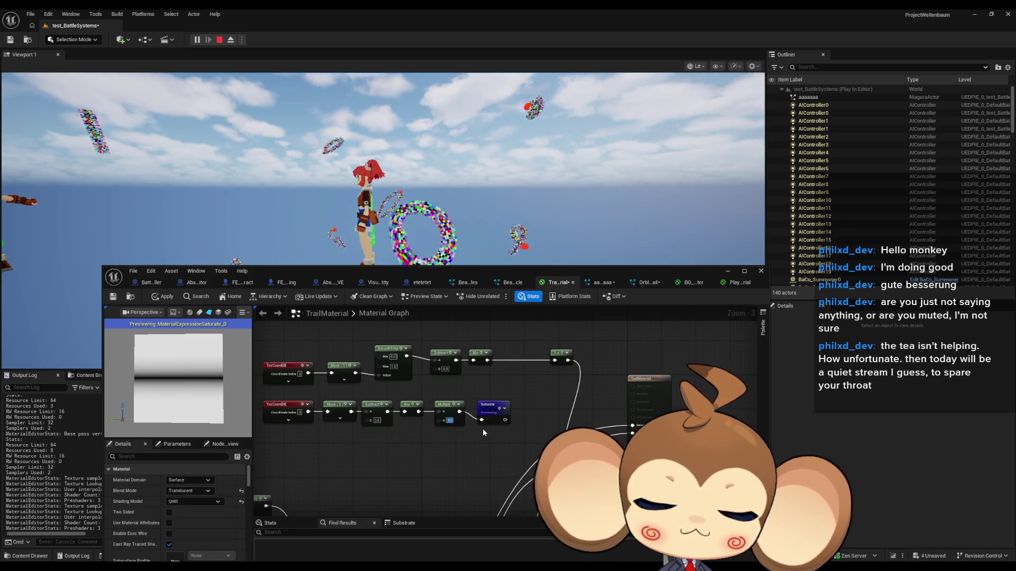
{"action": "type", "text": "0.5"}
{"action": "key", "text": "Return"}
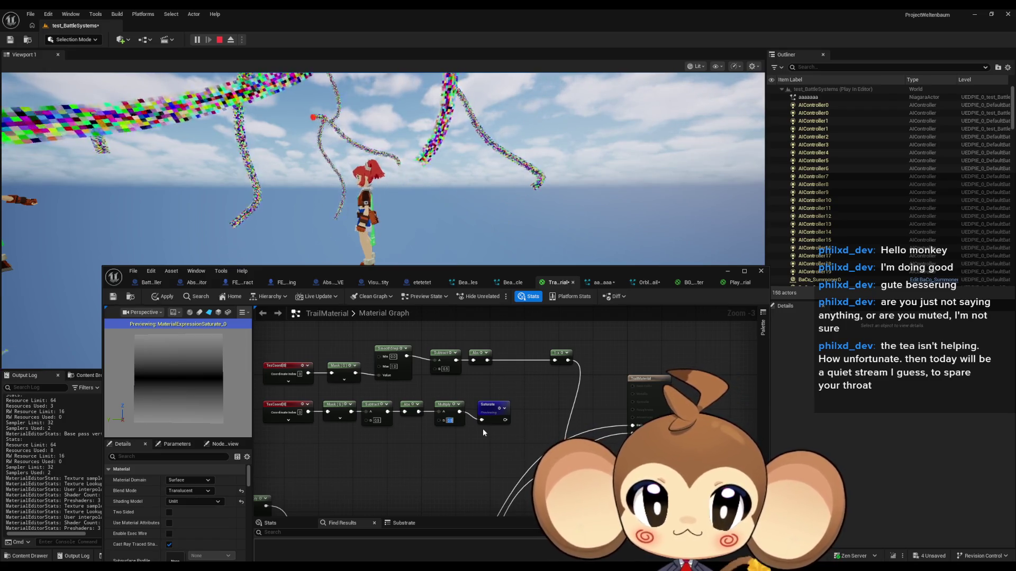
{"action": "type", "text": "0.75"}
{"action": "key", "text": "Return"}
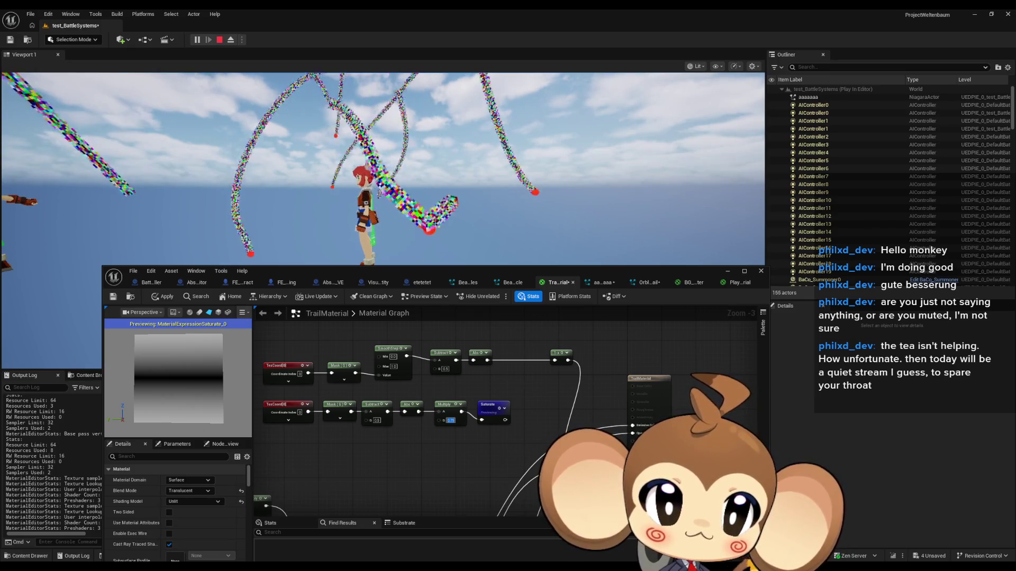
Paste a copy of the existing 1-x node, wire Saturate into it, and preview it.
{"action": "scroll", "coordinate": [488, 348], "scroll_direction": "down", "scroll_amount": 1}
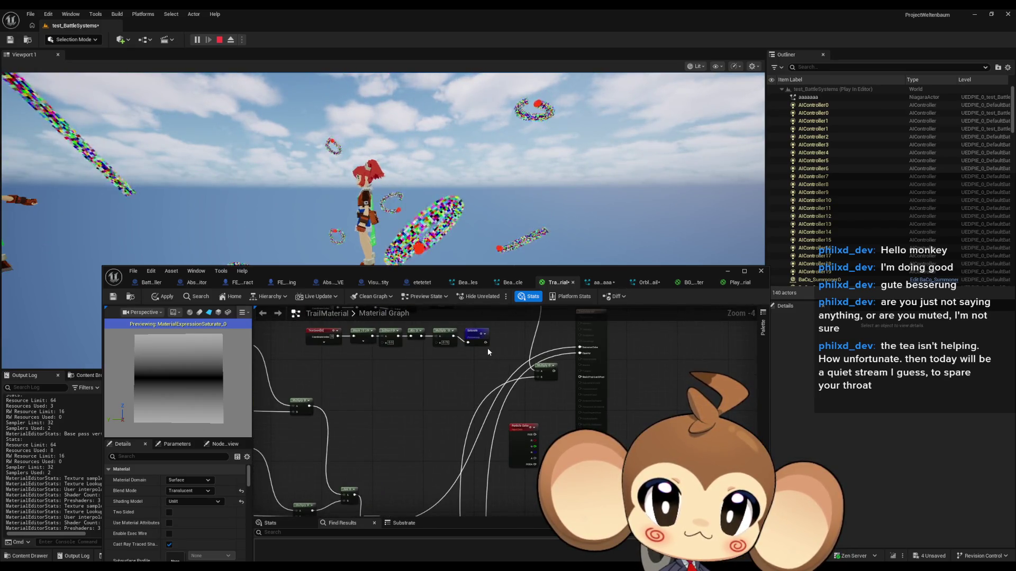
{"action": "scroll", "coordinate": [487, 347], "scroll_direction": "up", "scroll_amount": 3}
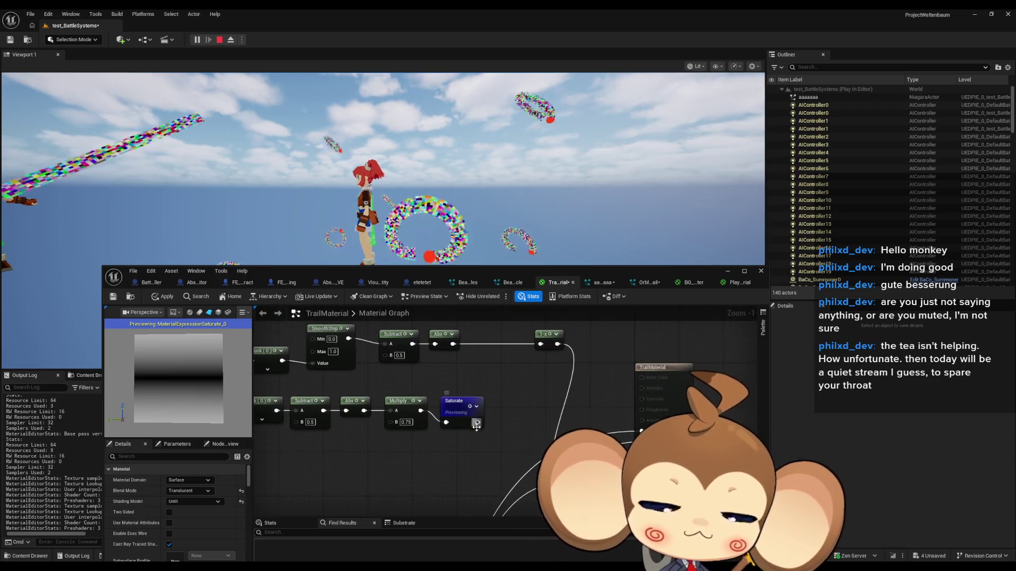
{"action": "left_click", "coordinate": [549, 334]}
{"action": "key", "text": "ctrl+c"}
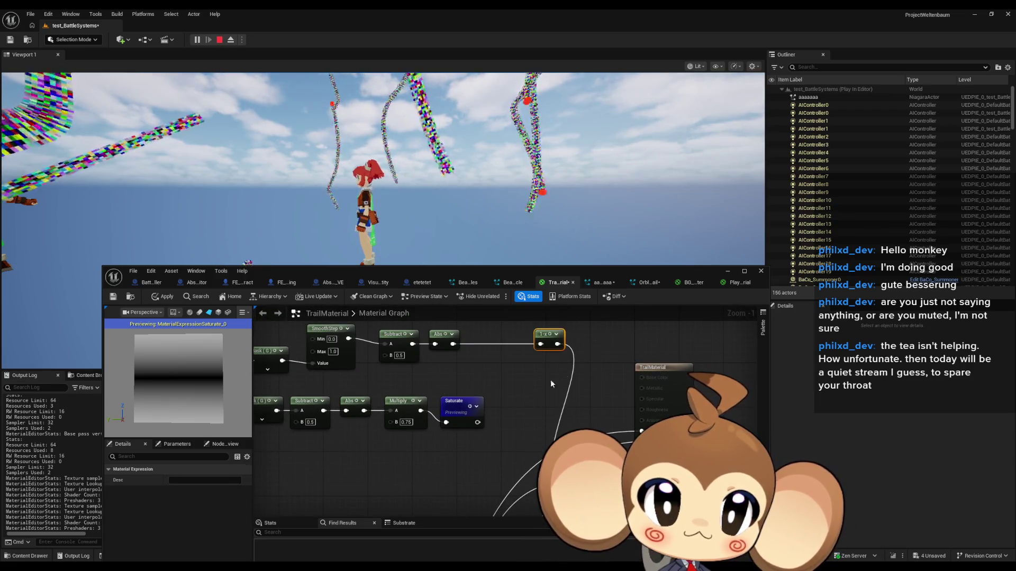
{"action": "key", "text": "ctrl+v"}
{"action": "left_click_drag", "start_coordinate": [476, 422], "coordinate": [495, 427]}
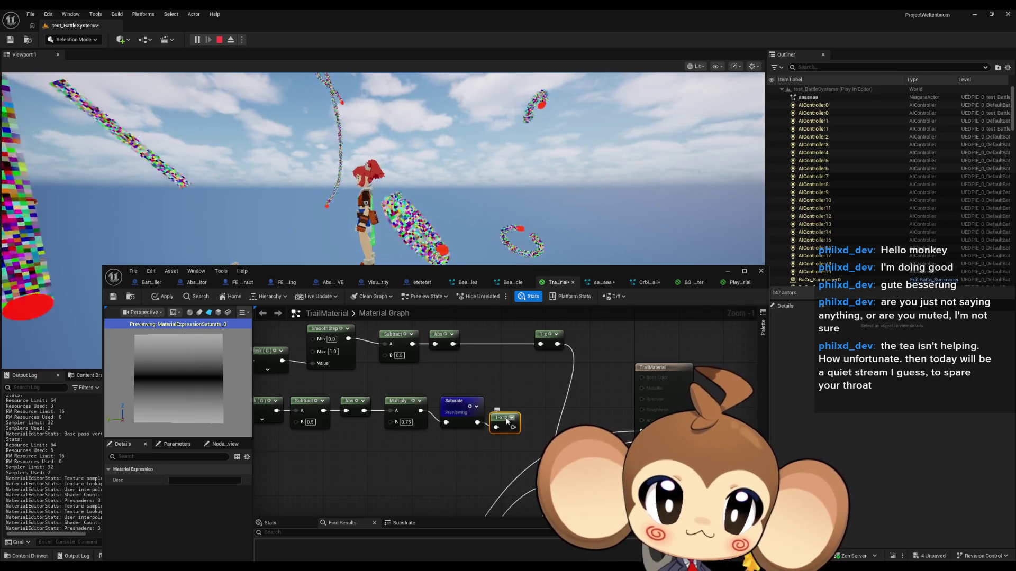
{"action": "key", "text": "space"}
Set the lower Multiply factor to 1.0 via 0.5, align the 1-x node, and preview Saturate.
{"action": "left_click", "coordinate": [406, 422]}
{"action": "type", "text": "0.5"}
{"action": "key", "text": "Return"}
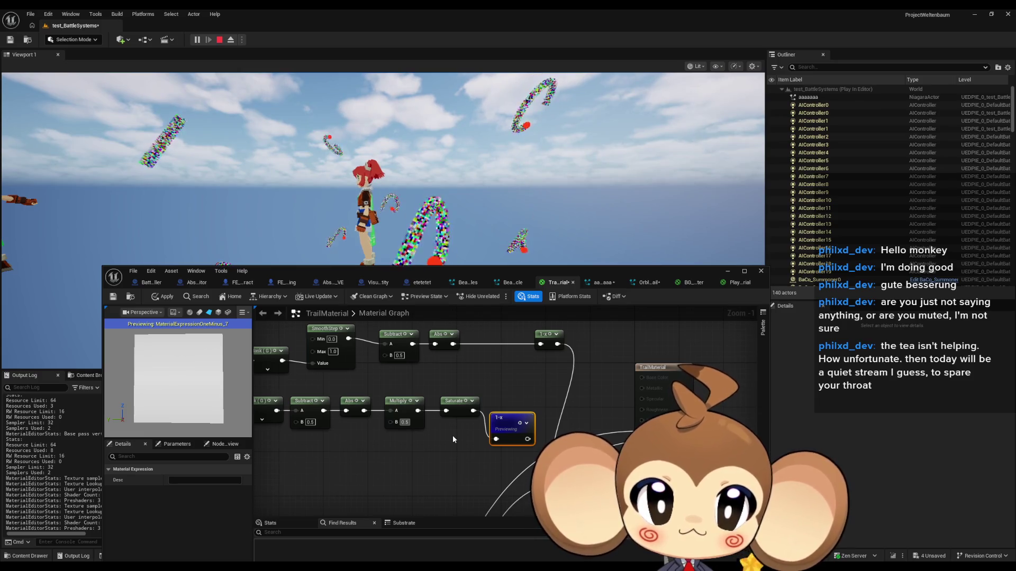
{"action": "type", "text": "1"}
{"action": "key", "text": "Return"}
{"action": "left_click_drag", "start_coordinate": [505, 419], "coordinate": [511, 397]}
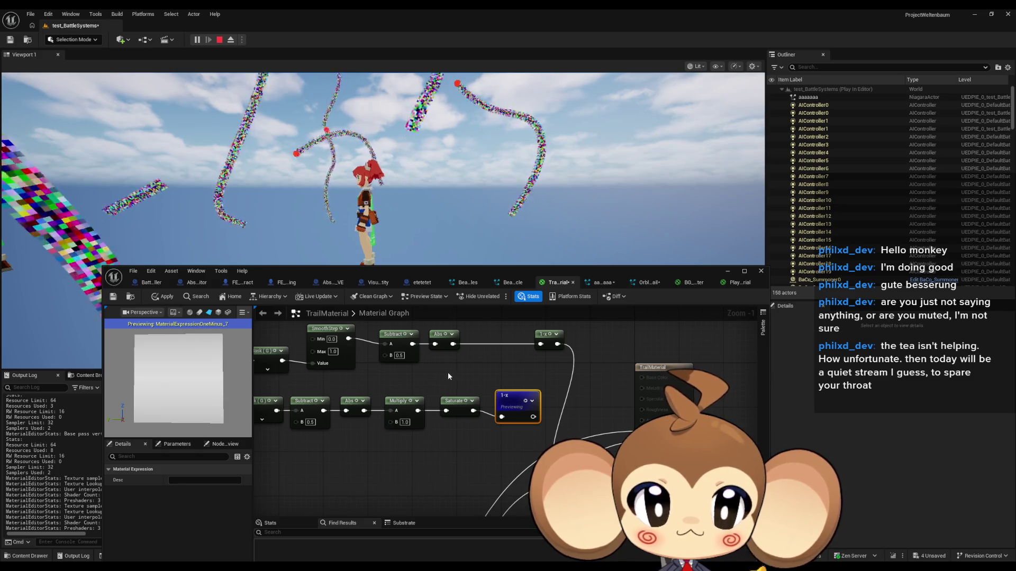
{"action": "key", "text": "space"}
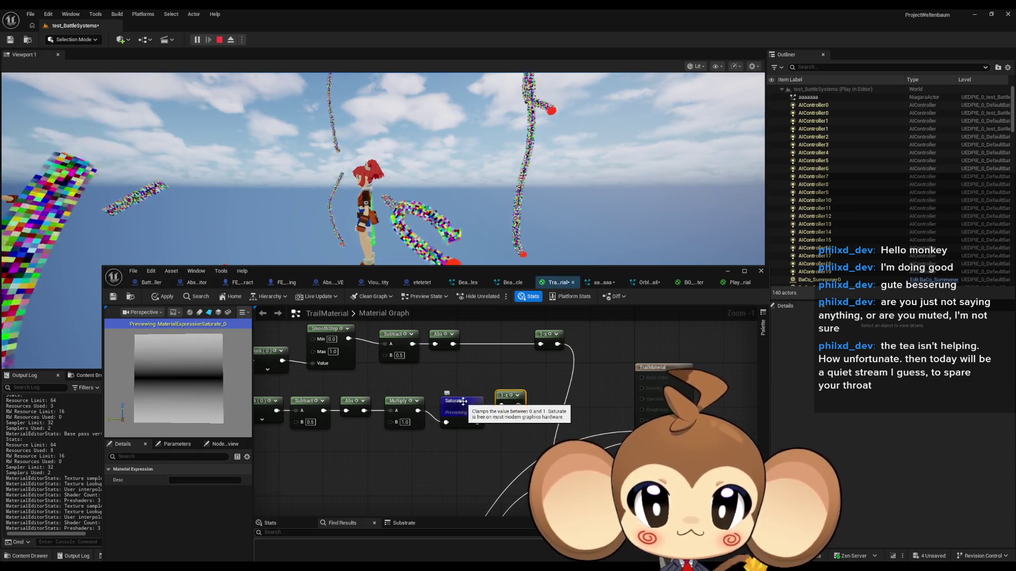
{"action": "left_click_drag", "start_coordinate": [447, 451], "coordinate": [467, 449]}
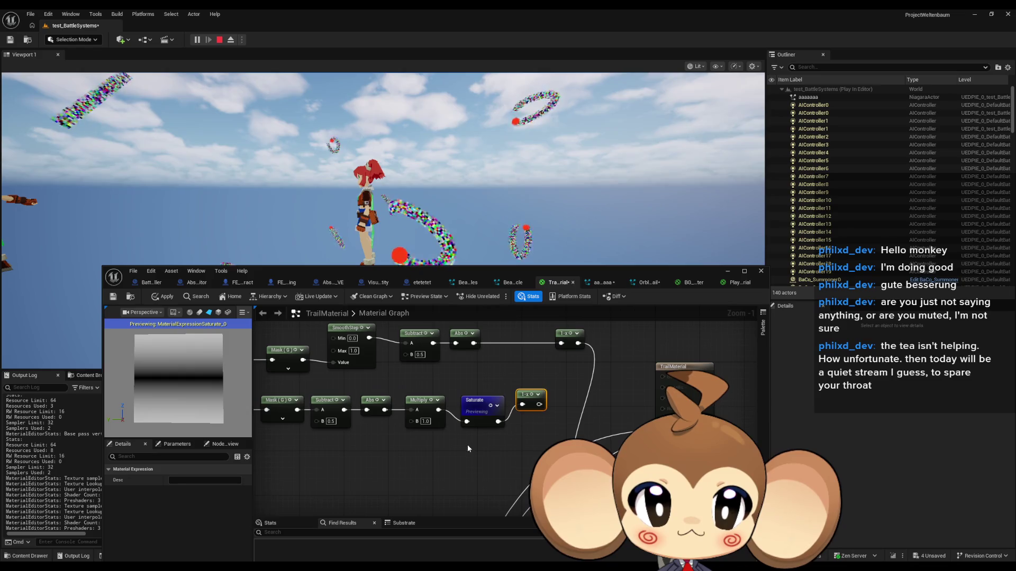
Preview the Abs, Multiply, Saturate and 1-x node outputs in turn.
{"action": "left_click", "coordinate": [491, 407]}
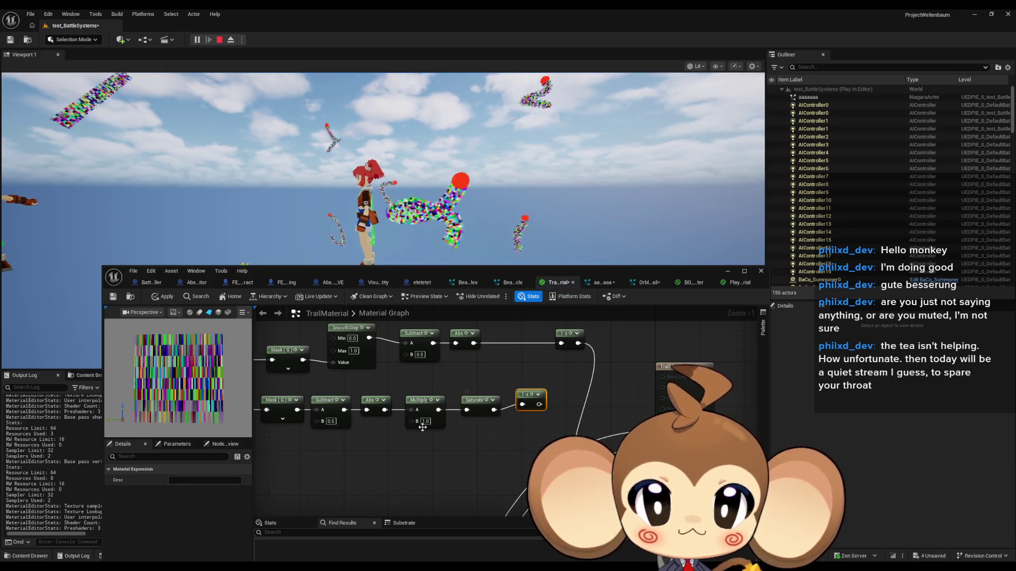
{"action": "left_click_drag", "start_coordinate": [386, 415], "coordinate": [492, 423]}
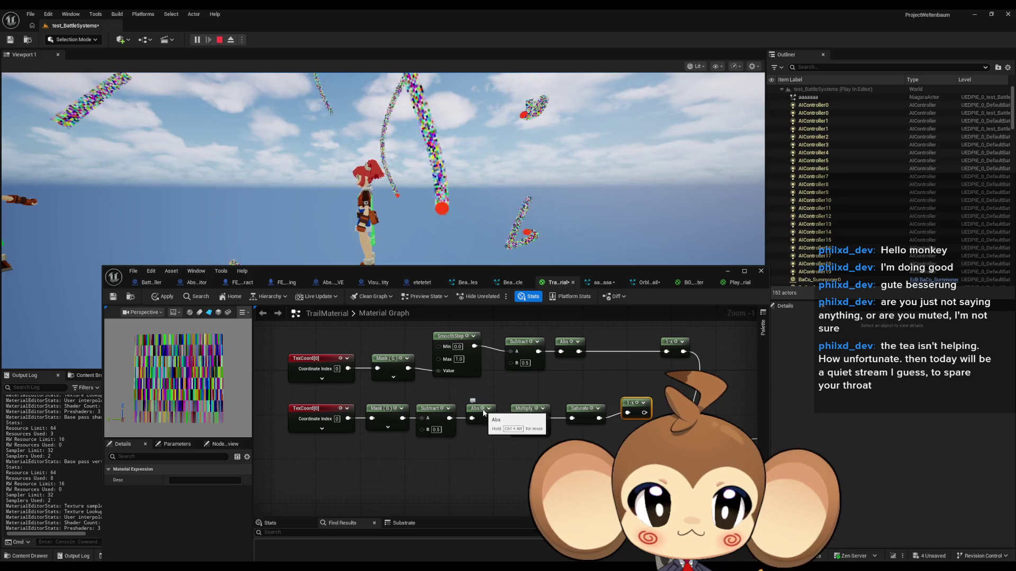
{"action": "key", "text": "space"}
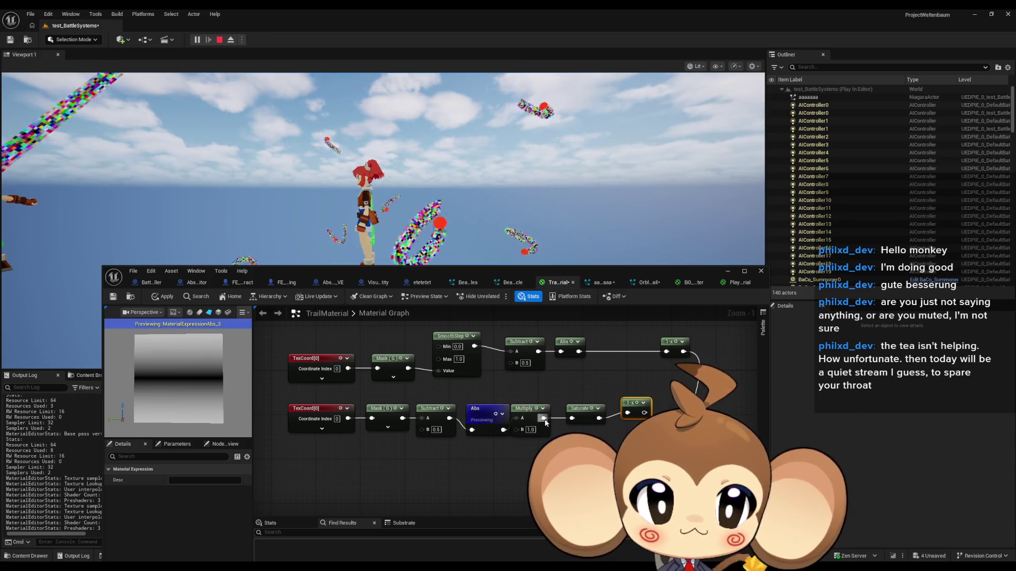
{"action": "key", "text": "space"}
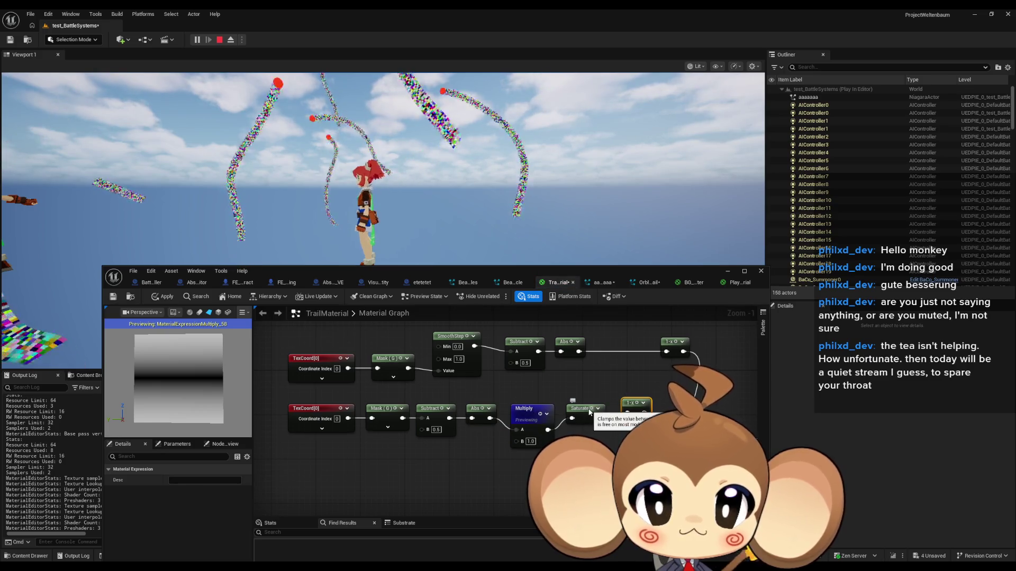
{"action": "key", "text": "space"}
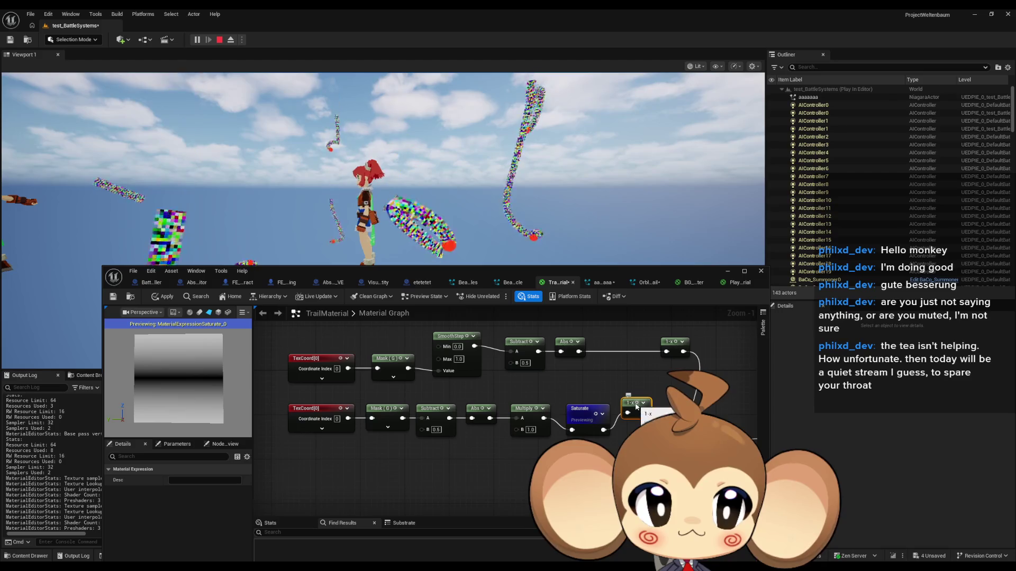
{"action": "key", "text": "space"}
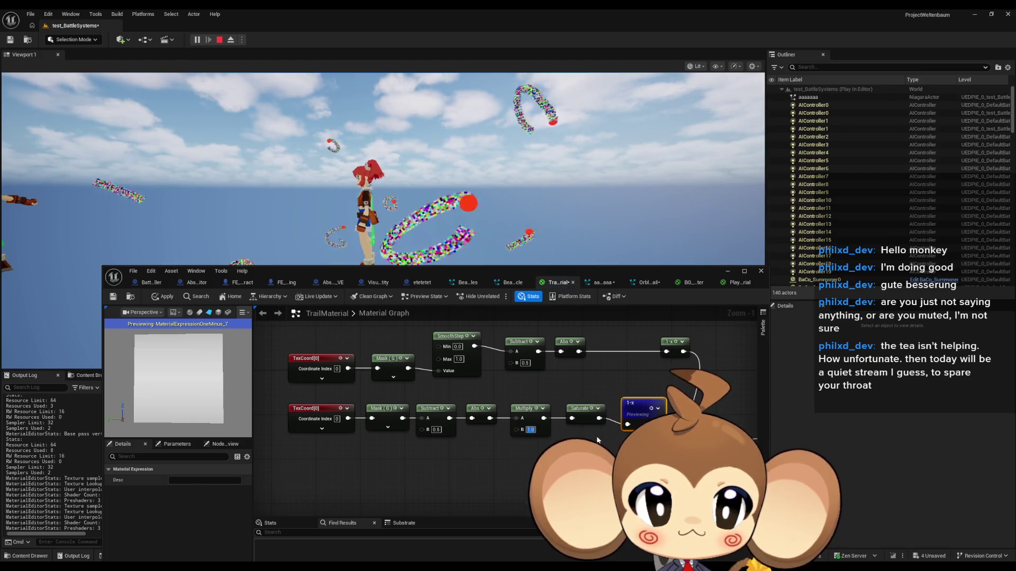
Try Multiply factors 4, 2 and 1, finally committing 4.0.
{"action": "type", "text": "4"}
{"action": "key", "text": "Return"}
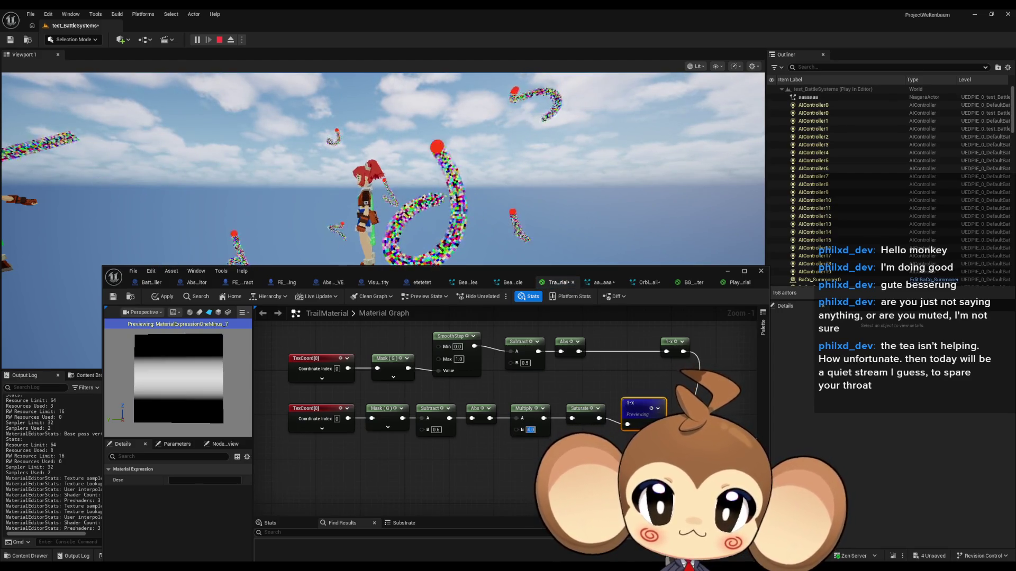
{"action": "type", "text": "2"}
{"action": "key", "text": "Return"}
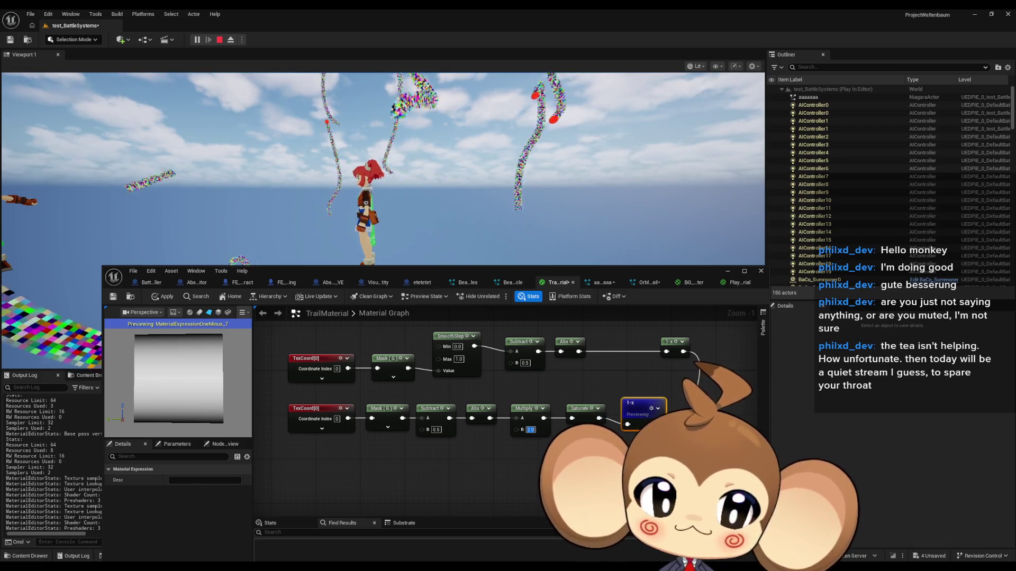
{"action": "type", "text": "1"}
{"action": "key", "text": "Return"}
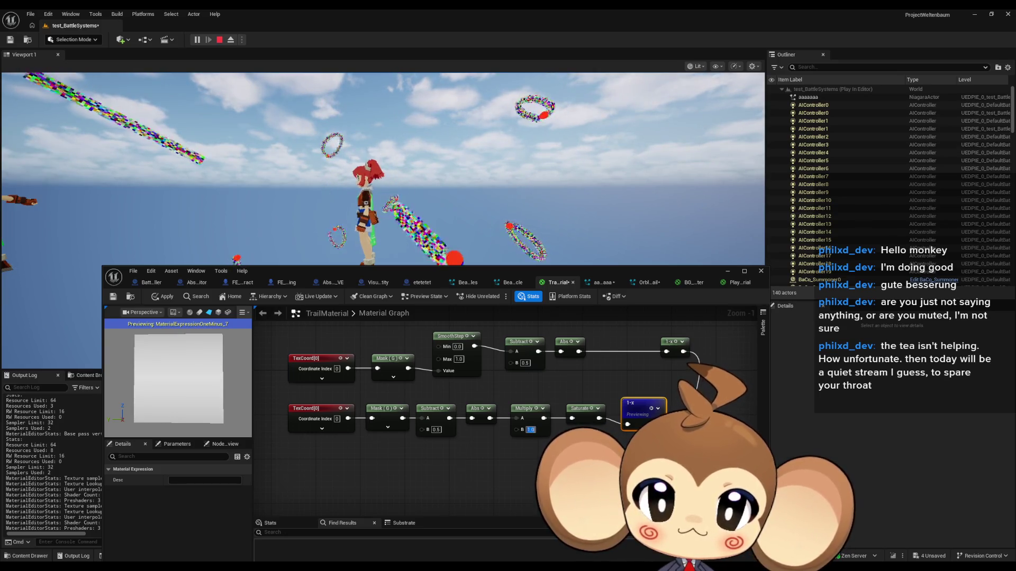
{"action": "type", "text": "4"}
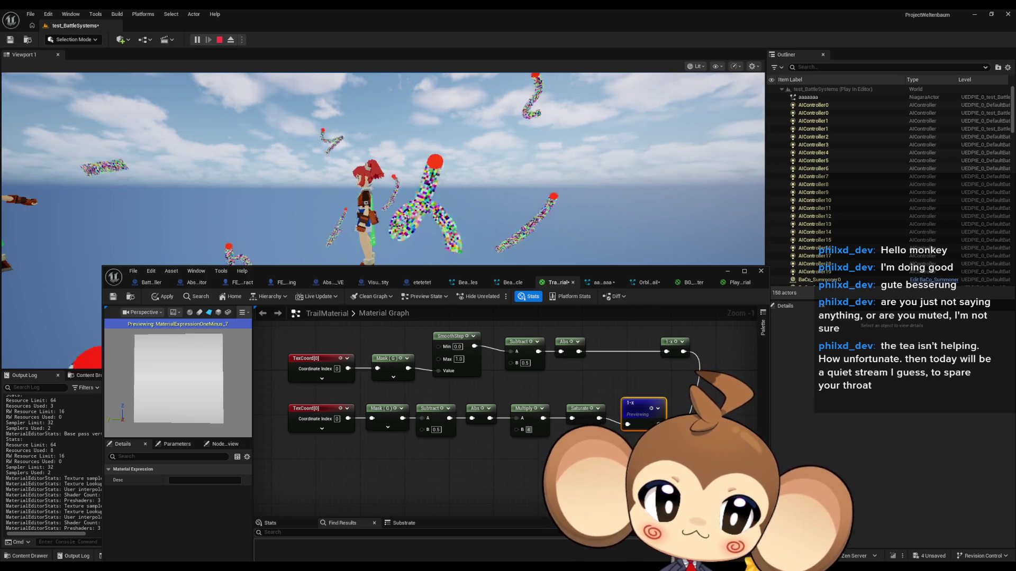
{"action": "key", "text": "Return"}
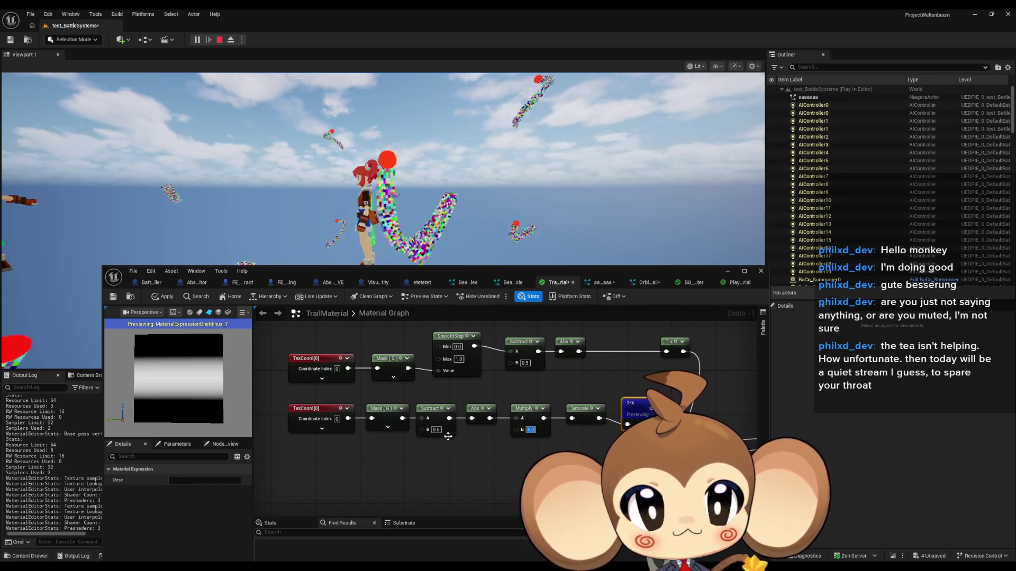
Preview the Subtract and Mask (G) nodes, set Subtract B to 0.25, then preview Abs and Multiply.
{"action": "left_click", "coordinate": [438, 410]}
{"action": "key", "text": "space"}
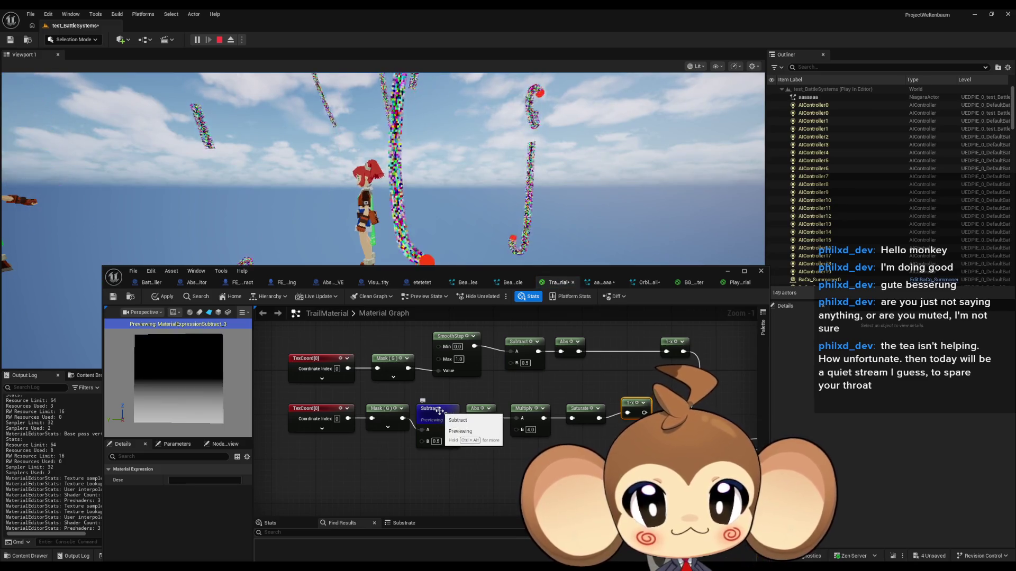
{"action": "left_click", "coordinate": [396, 412]}
{"action": "key", "text": "space"}
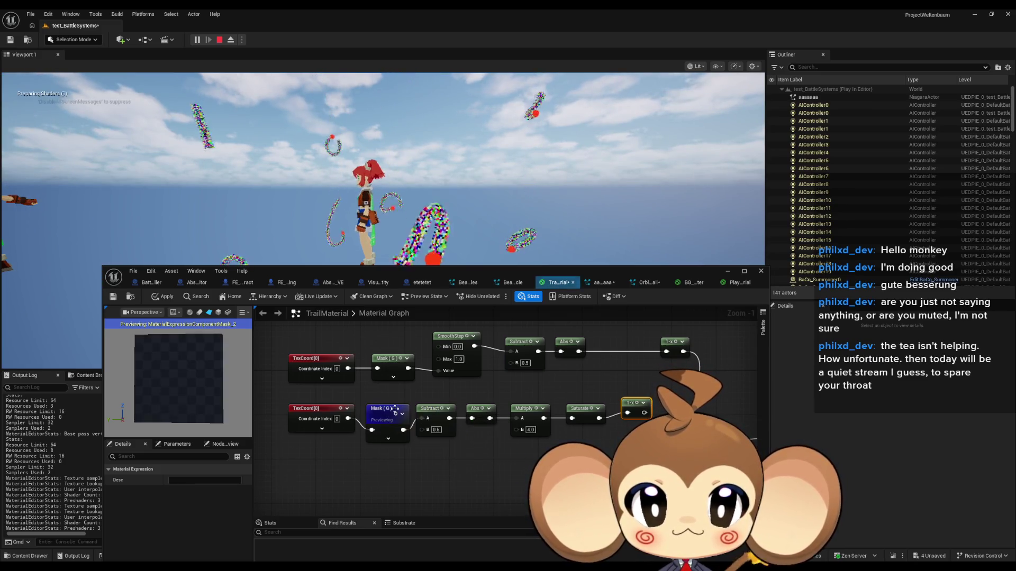
{"action": "left_click", "coordinate": [439, 411]}
{"action": "key", "text": "space"}
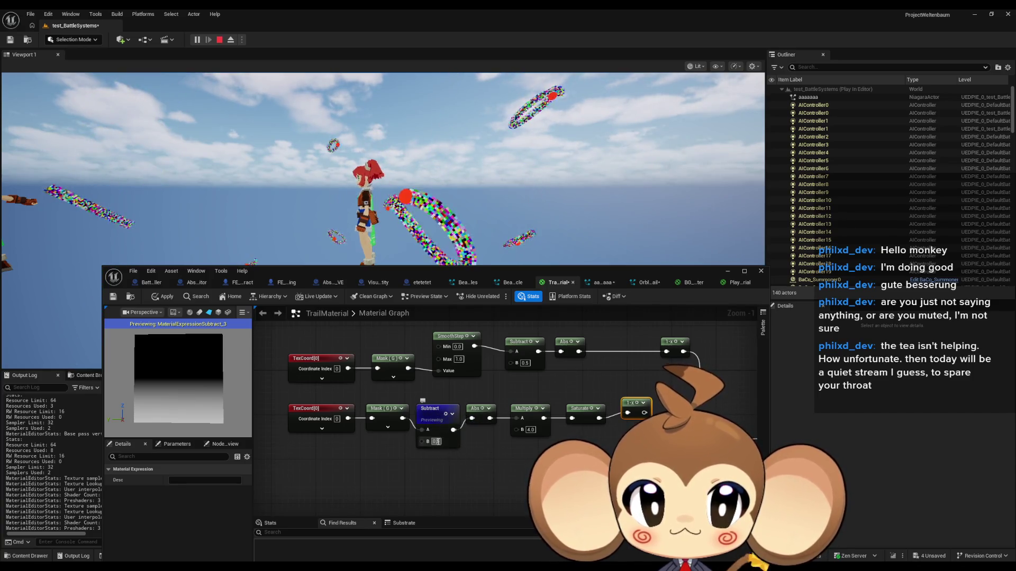
{"action": "type", "text": "0.25"}
{"action": "key", "text": "Return"}
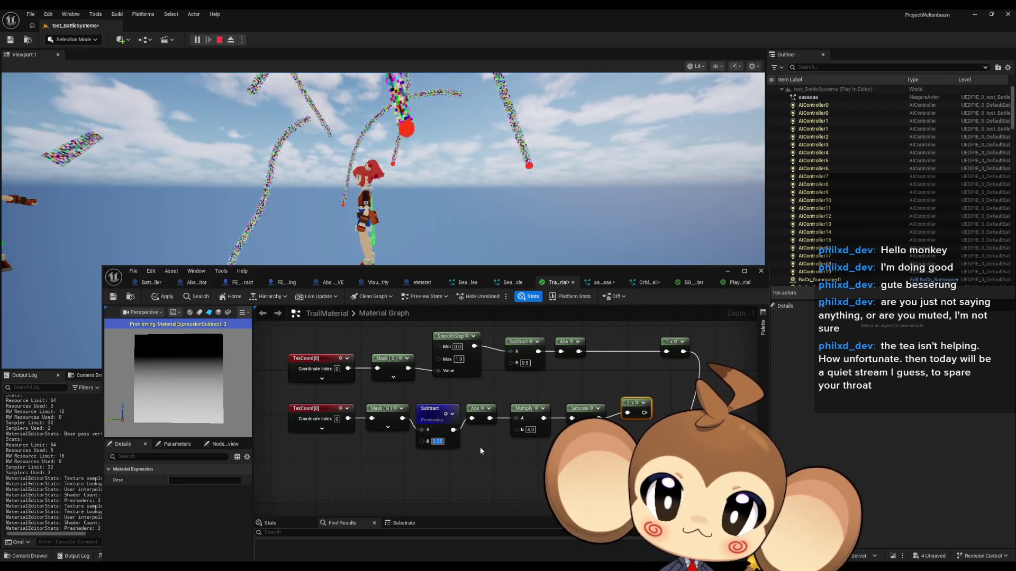
{"action": "left_click", "coordinate": [484, 406]}
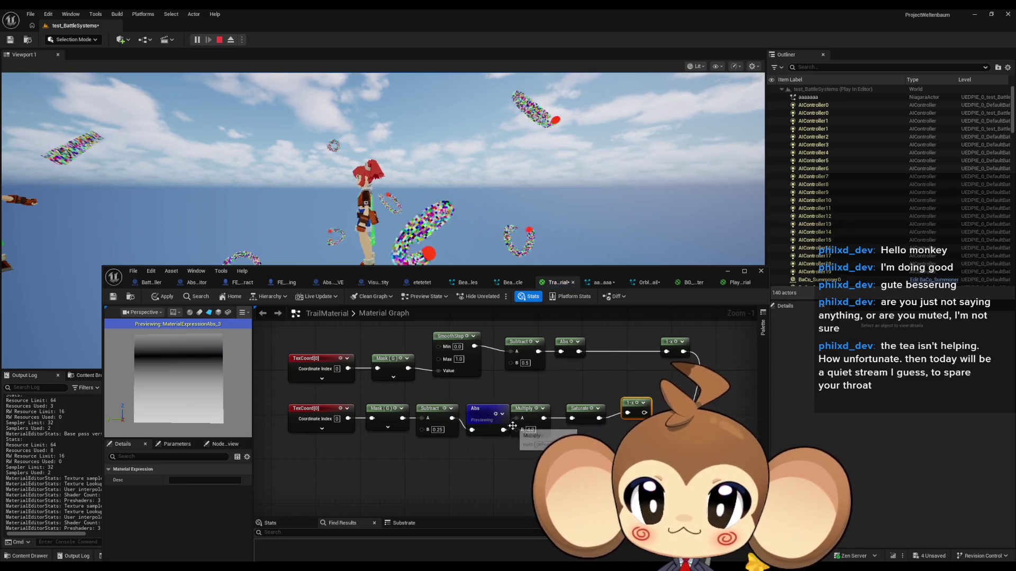
{"action": "left_click", "coordinate": [534, 410]}
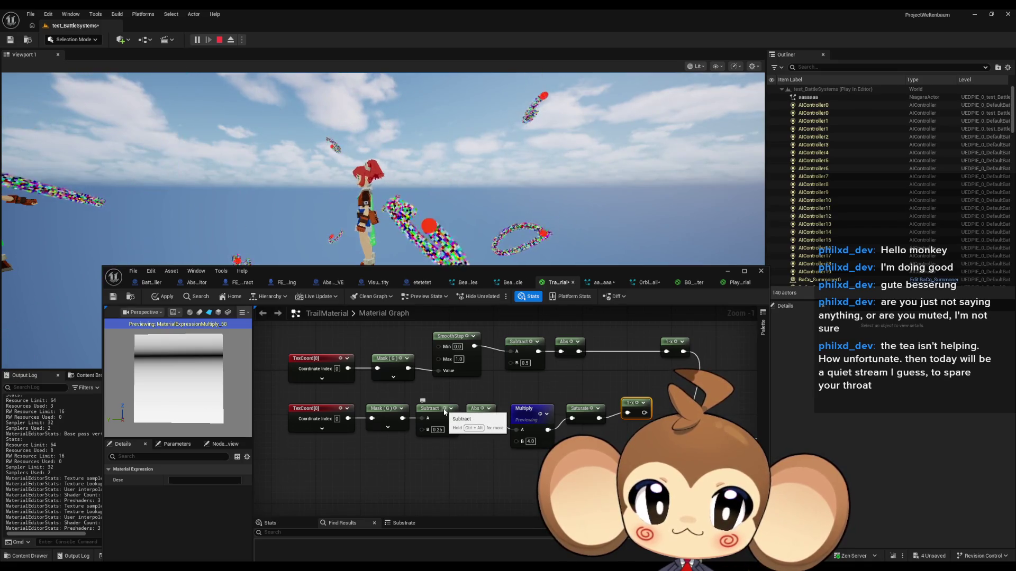
Set the lower Subtract node's B value back to 0.5.
{"action": "left_click", "coordinate": [437, 429]}
{"action": "type", "text": "0.5"}
{"action": "key", "text": "Return"}
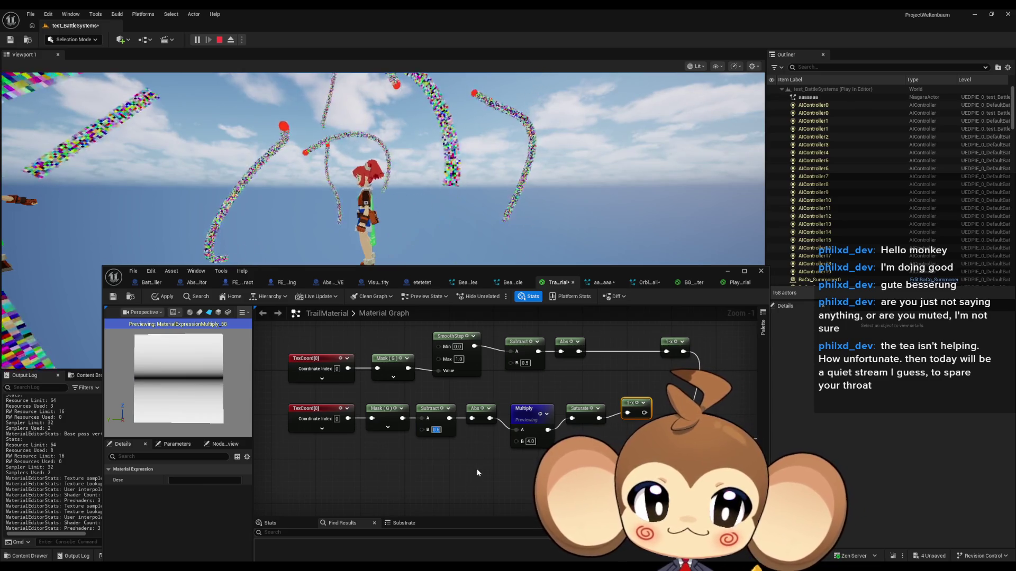
{"action": "left_click", "coordinate": [477, 468]}
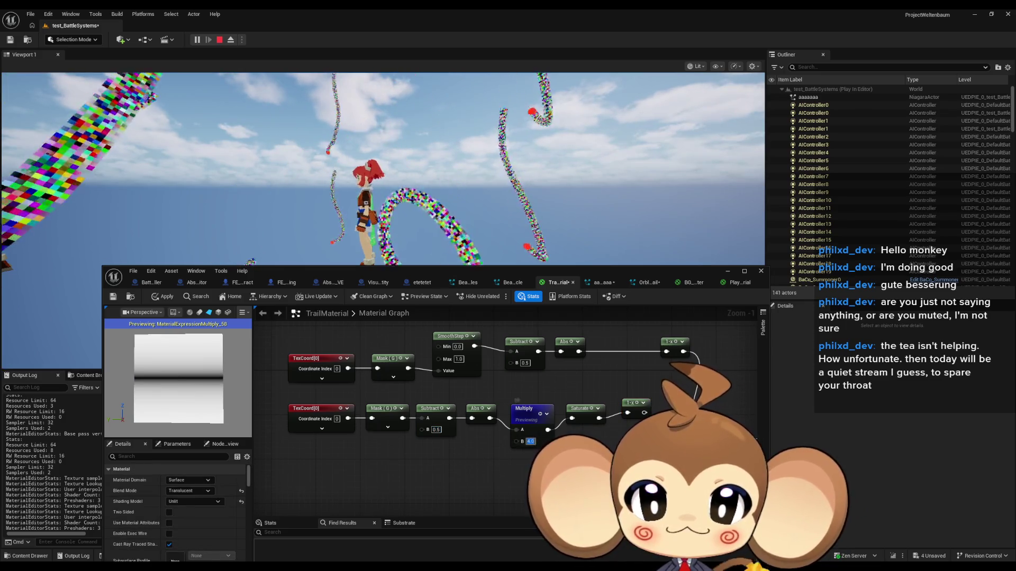
Lower the Multiply factor from 4.0 through 2.0 to 1.0 and preview the 1-x node.
{"action": "left_click", "coordinate": [530, 441]}
{"action": "type", "text": "2"}
{"action": "key", "text": "Return"}
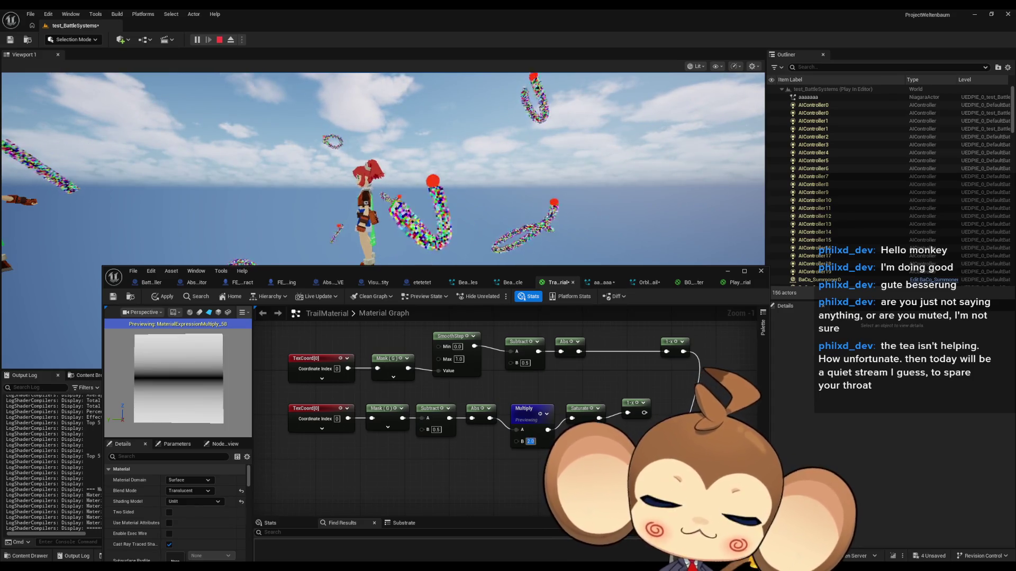
{"action": "type", "text": "1"}
{"action": "key", "text": "Return"}
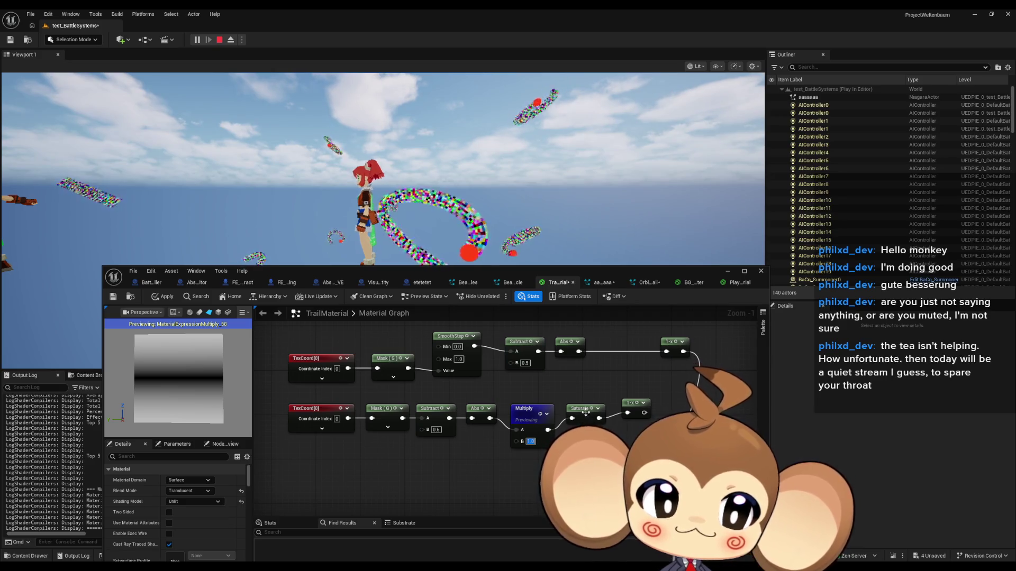
{"action": "left_click", "coordinate": [637, 406]}
{"action": "key", "text": "space"}
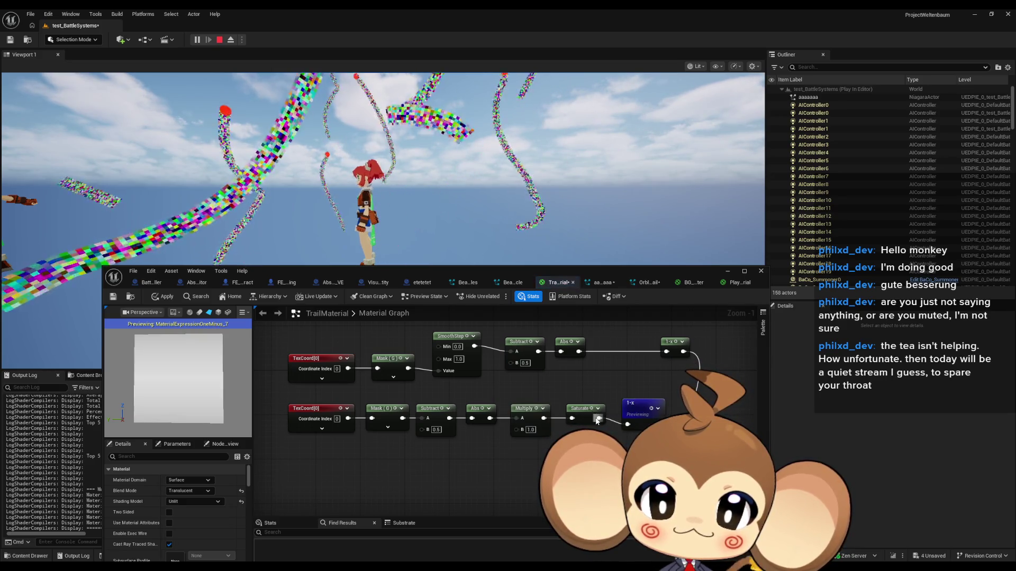
Stop previewing the 1-x node and apply the current material changes.
{"action": "scroll", "coordinate": [510, 425], "scroll_direction": "down", "scroll_amount": 1}
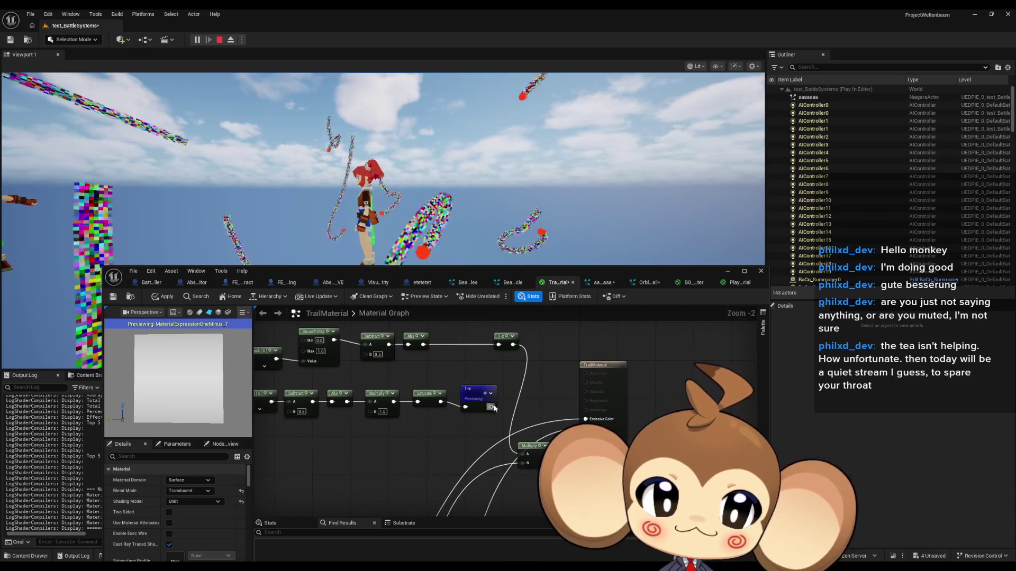
{"action": "mouse_move", "coordinate": [491, 406]}
{"action": "left_mouse_down"}
{"action": "mouse_move", "coordinate": [514, 421]}
{"action": "mouse_move", "coordinate": [528, 453]}
{"action": "left_mouse_up"}
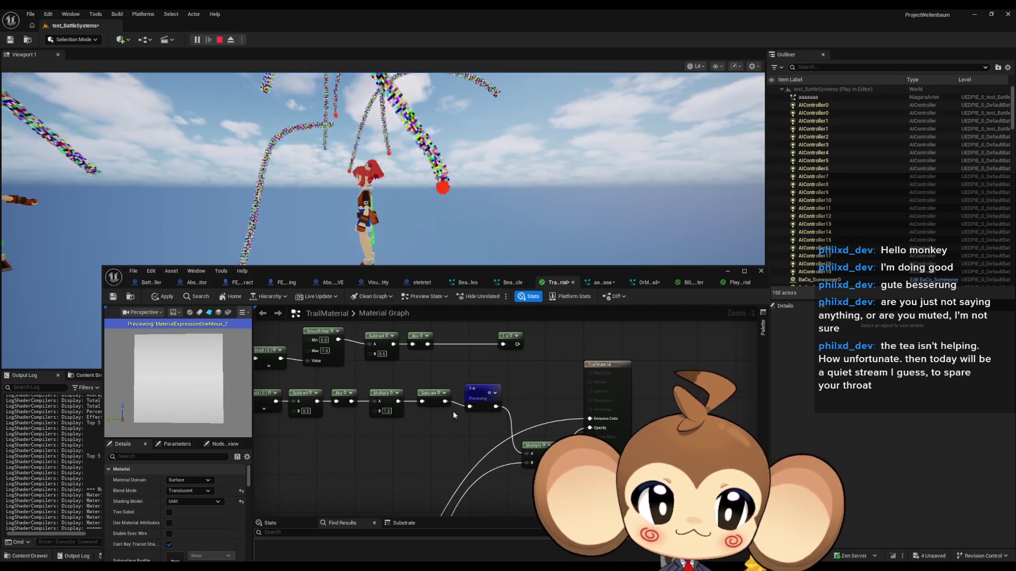
{"action": "key", "text": "space"}
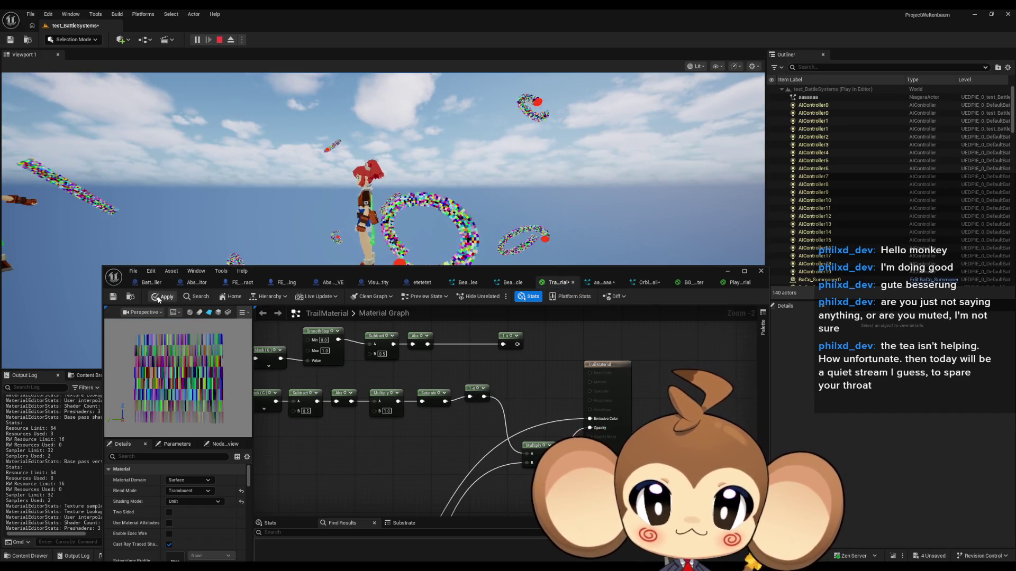
{"action": "key", "text": "ctrl+s"}
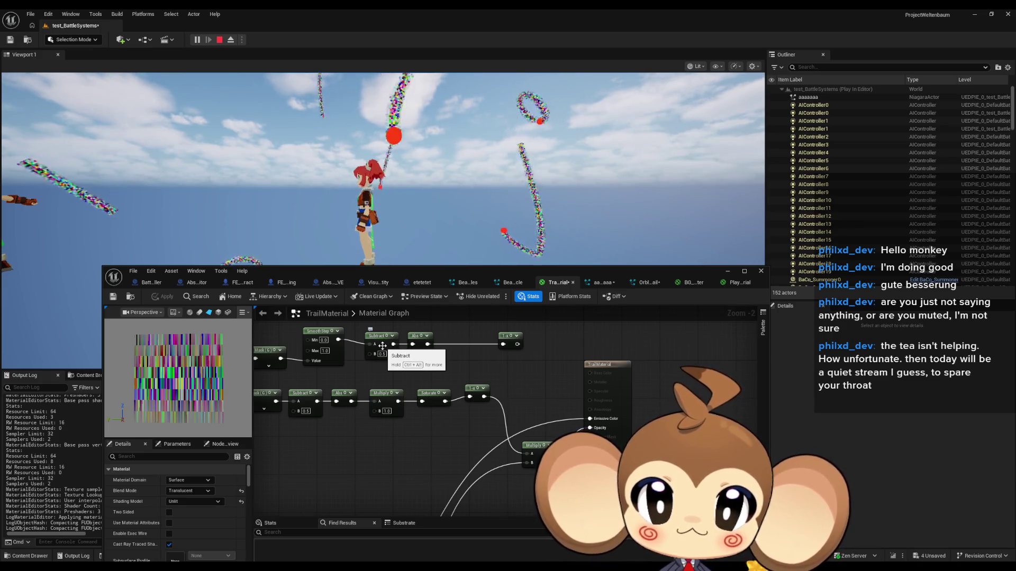
Change the Multiply factor from 1.0 to 2.0 and apply the material to the trails.
{"action": "left_click", "coordinate": [386, 411]}
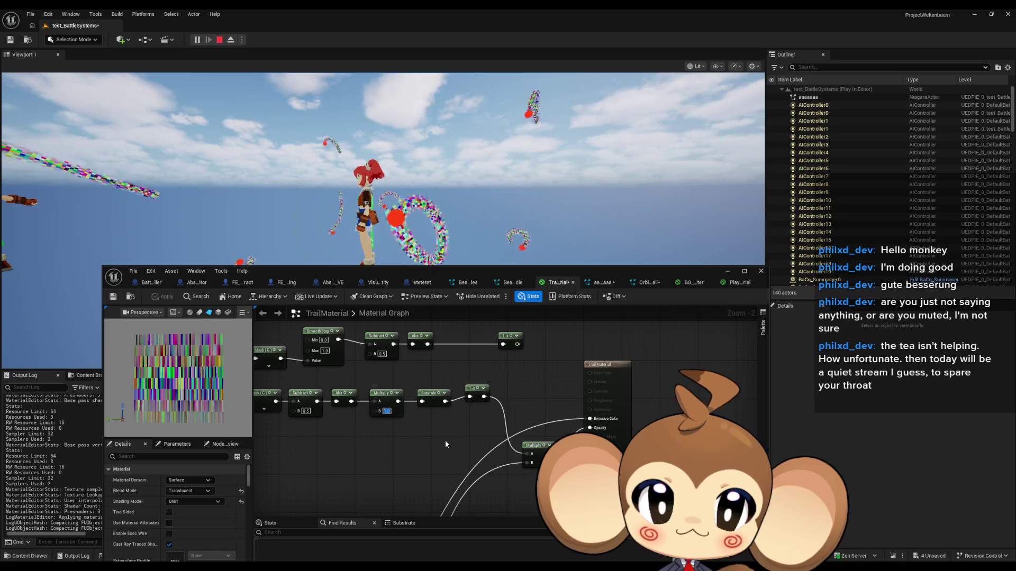
{"action": "type", "text": "2"}
{"action": "key", "text": "Return"}
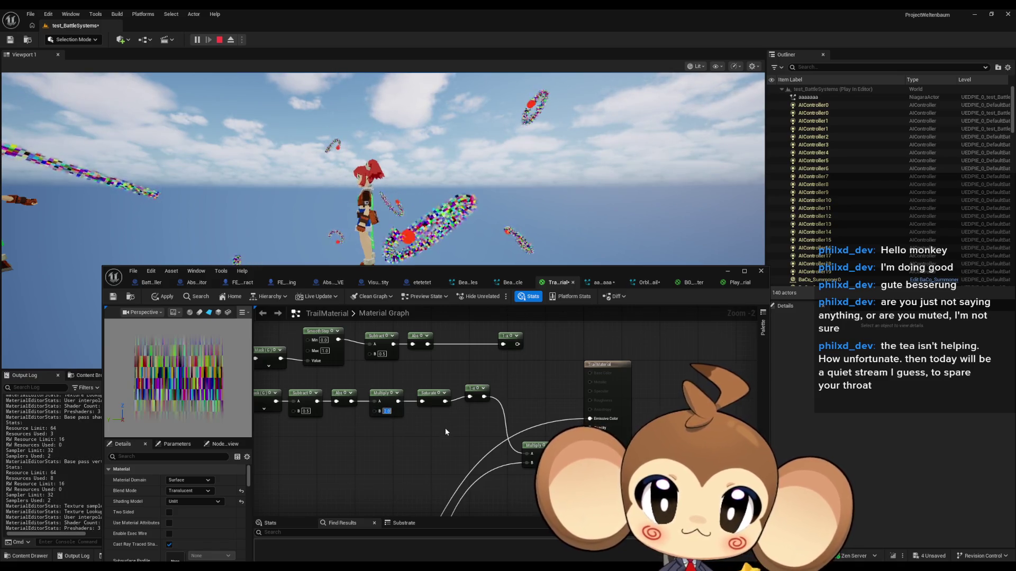
{"action": "left_click", "coordinate": [165, 299]}
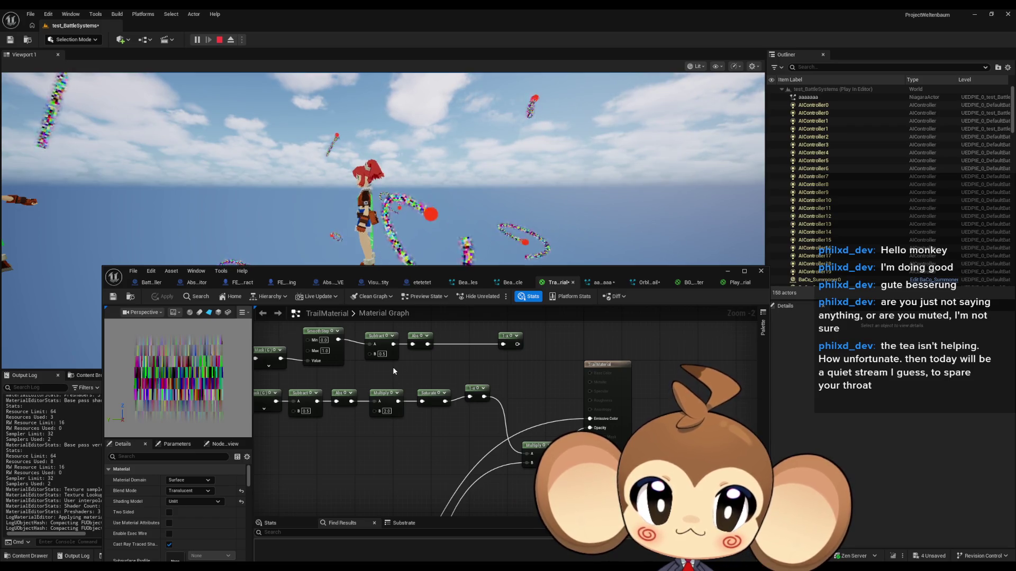
Bring the Panner node into view, try Speed Y 100, then reset it to 0.
{"action": "scroll", "coordinate": [392, 453], "scroll_direction": "down", "scroll_amount": 2}
{"action": "scroll", "coordinate": [392, 453], "scroll_direction": "up", "scroll_amount": 2}
{"action": "left_click_drag", "start_coordinate": [439, 449], "coordinate": [545, 459]}
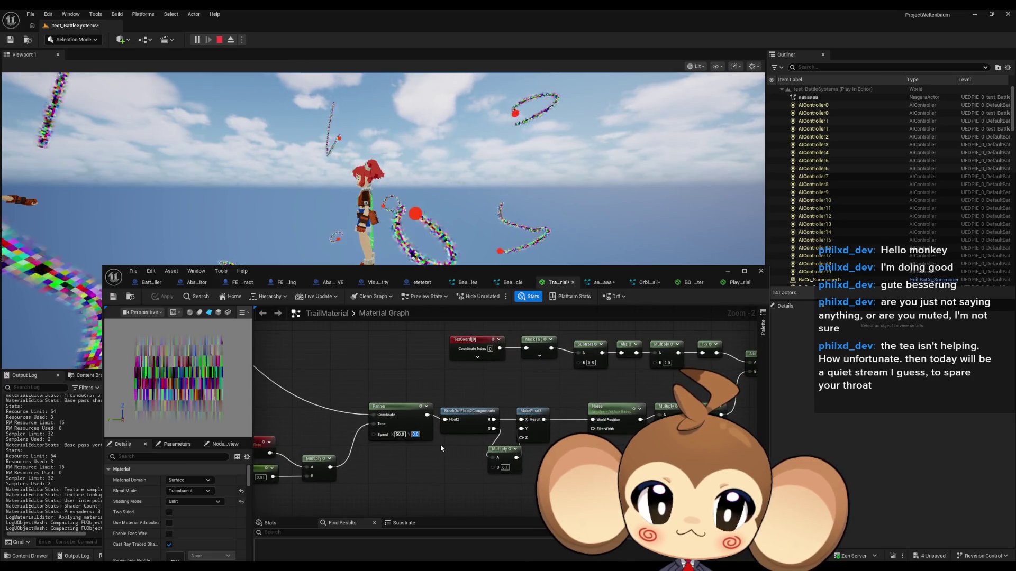
{"action": "type", "text": "10"}
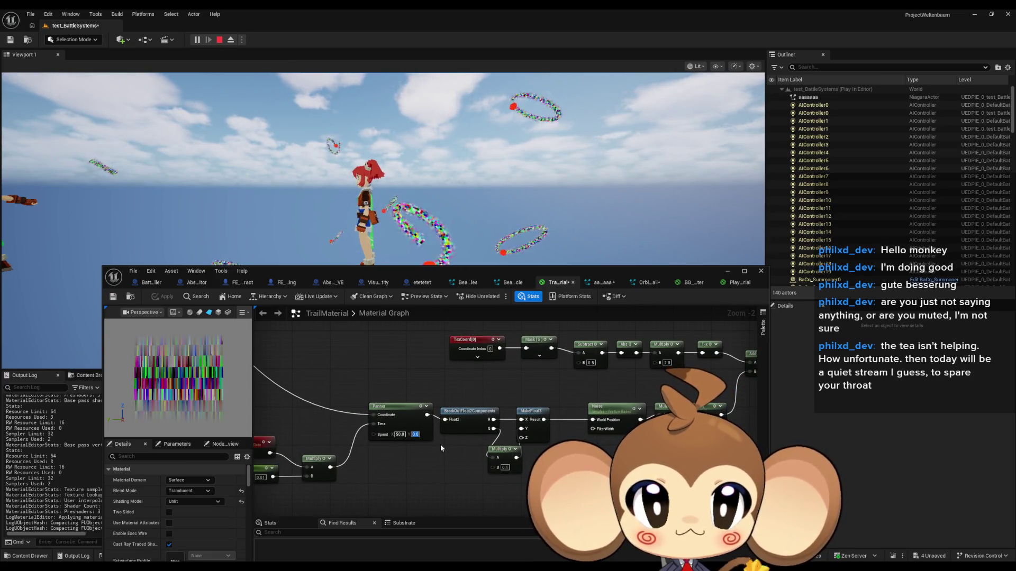
{"action": "type", "text": "0"}
{"action": "key", "text": "Return"}
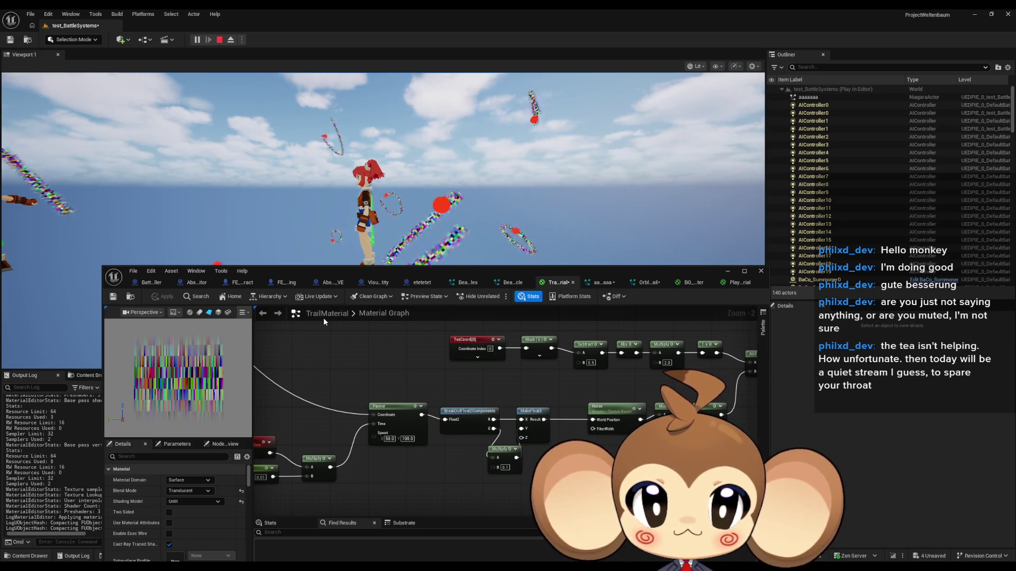
{"action": "key", "text": "Return"}
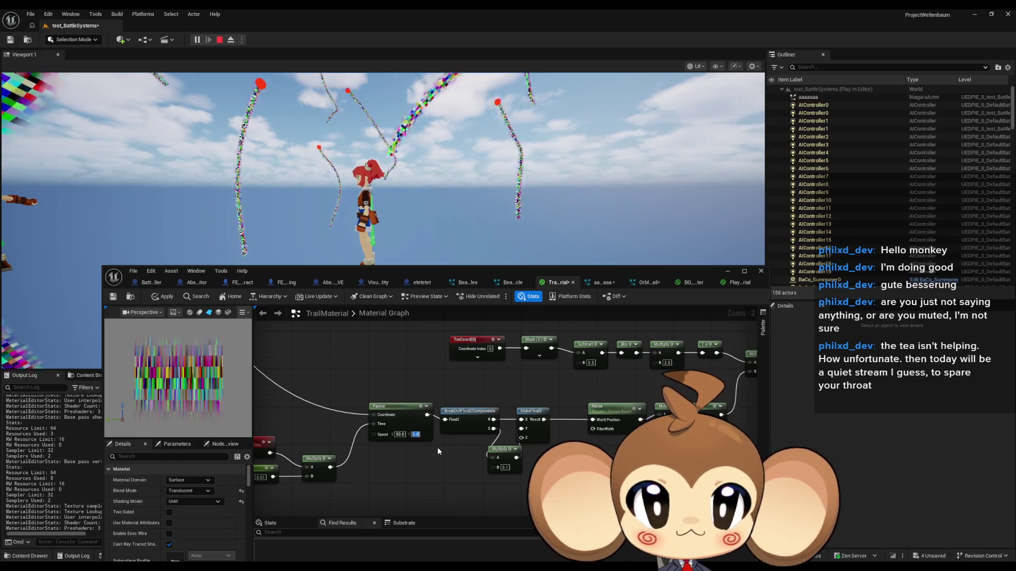
Set the Panner Speed Y to 100 and apply the material.
{"action": "scroll", "coordinate": [437, 449], "scroll_direction": "down", "scroll_amount": 6}
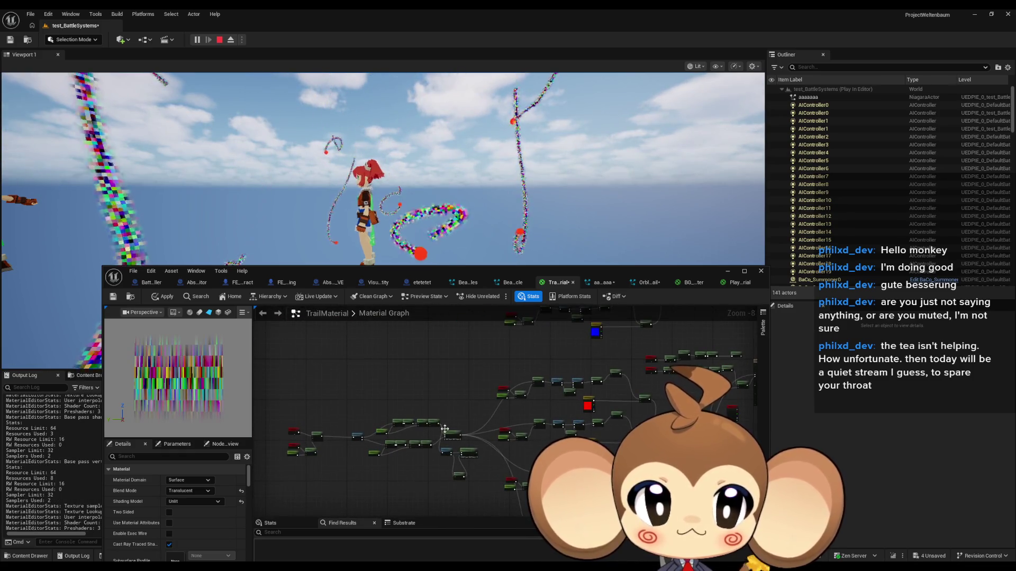
{"action": "scroll", "coordinate": [476, 429], "scroll_direction": "up", "scroll_amount": 5}
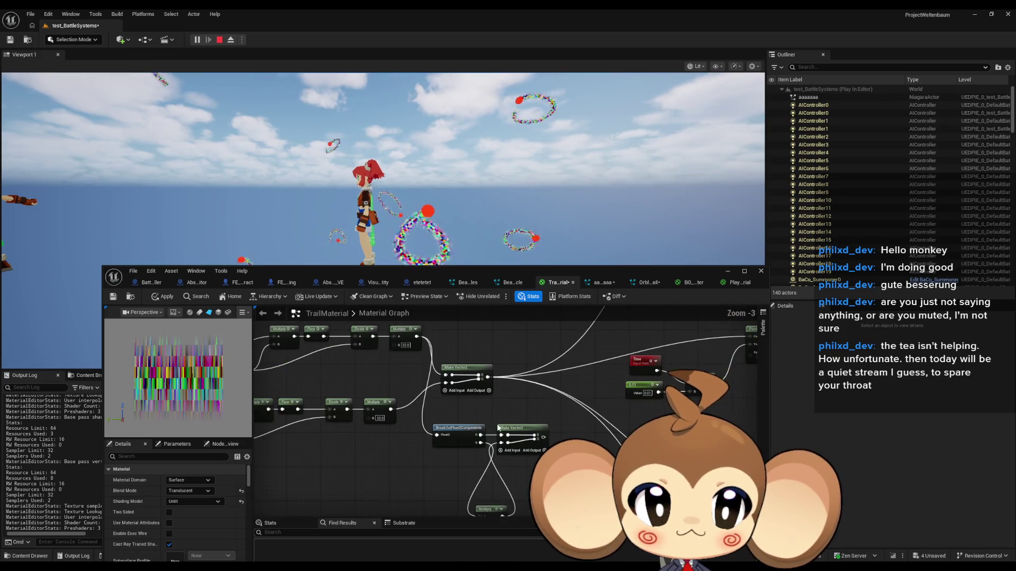
{"action": "left_click_drag", "start_coordinate": [498, 428], "coordinate": [760, 452]}
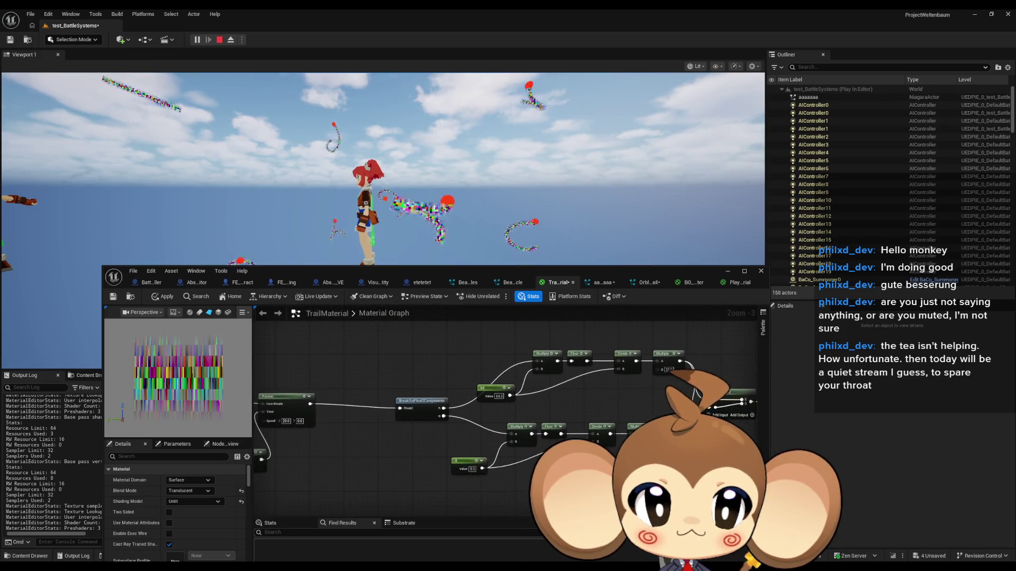
{"action": "left_click_drag", "start_coordinate": [387, 441], "coordinate": [481, 445]}
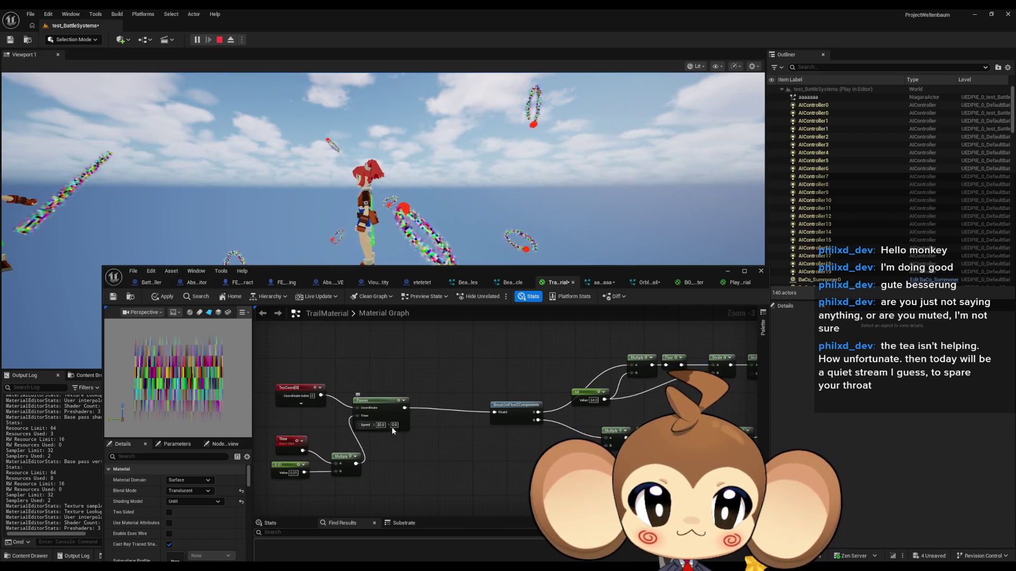
{"action": "type", "text": "100"}
{"action": "key", "text": "Return"}
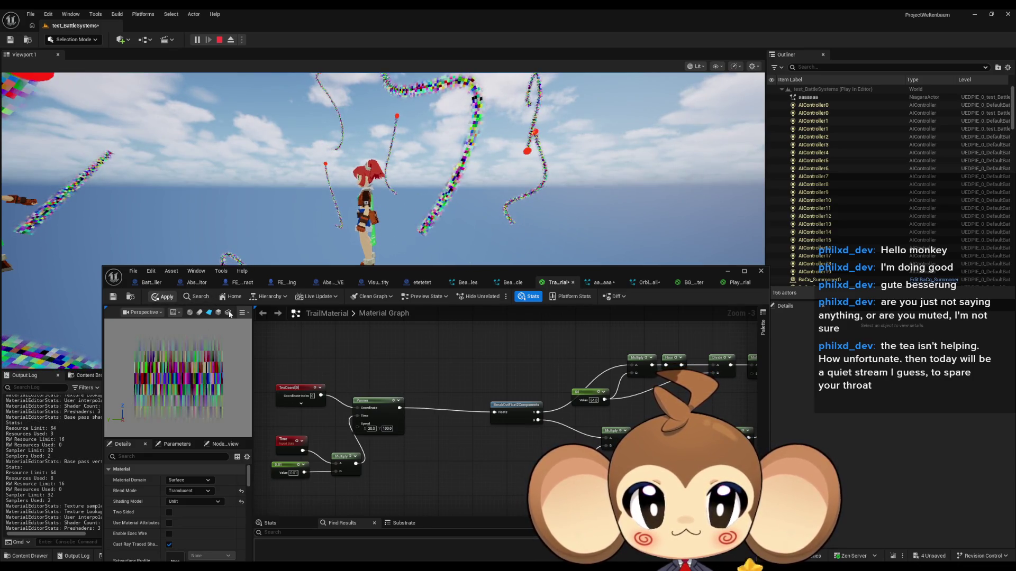
{"action": "key", "text": "ctrl+Return"}
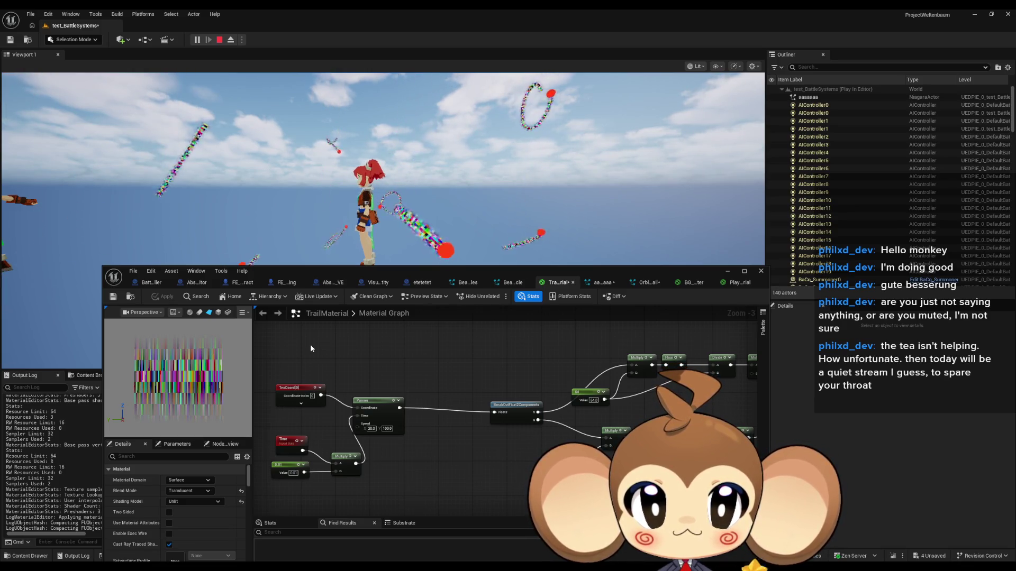
Change the Panner Speed Y to 50.
{"action": "left_click", "coordinate": [387, 428]}
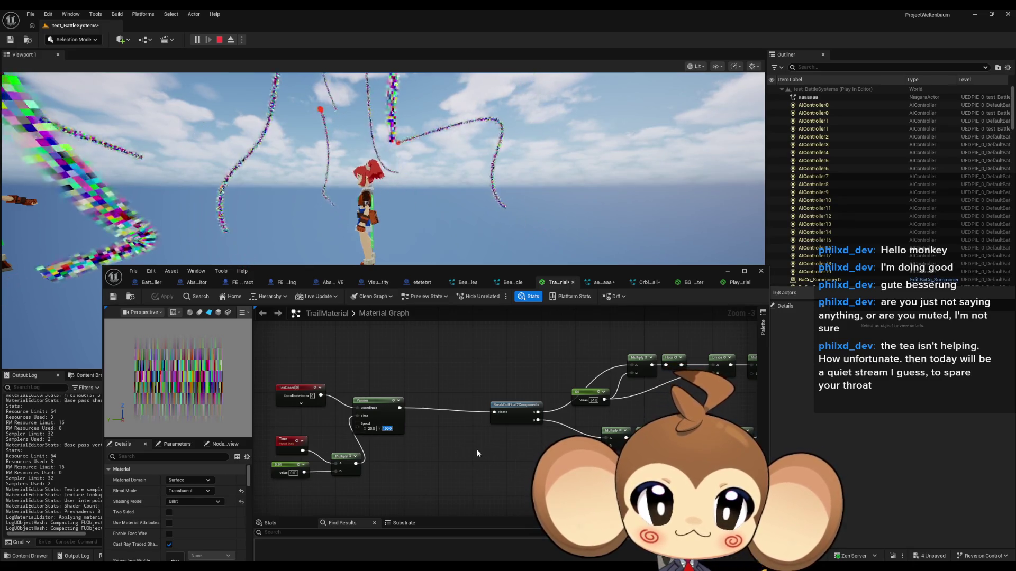
{"action": "type", "text": "50"}
{"action": "key", "text": "Return"}
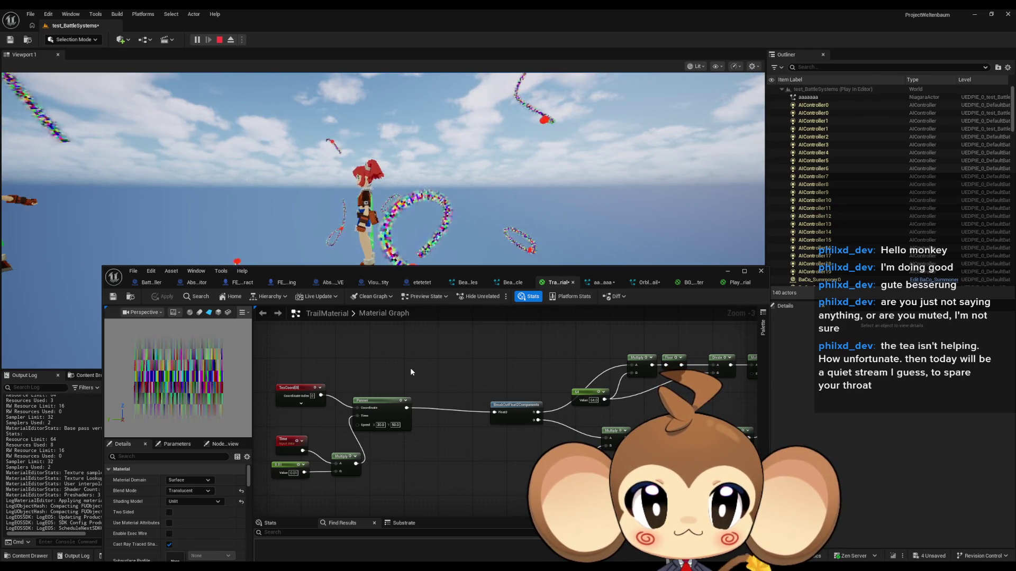
{"action": "scroll", "coordinate": [455, 361], "scroll_direction": "down", "scroll_amount": 1}
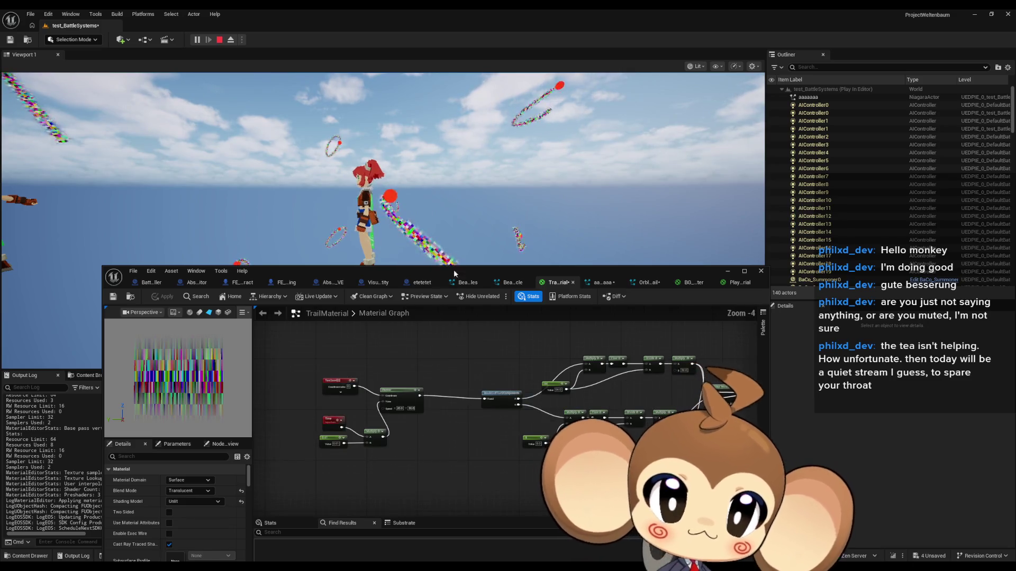
Return to the running game and cycle the camera between characters.
{"action": "left_click", "coordinate": [455, 211]}
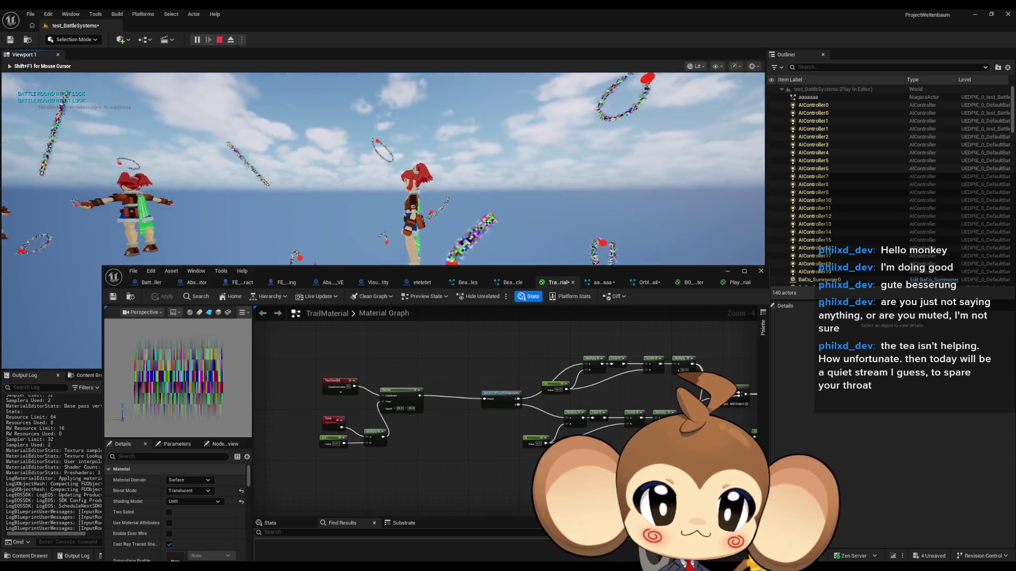
{"action": "key", "text": "q"}
{"action": "key", "text": "q"}
{"action": "key", "text": "shift+F1"}
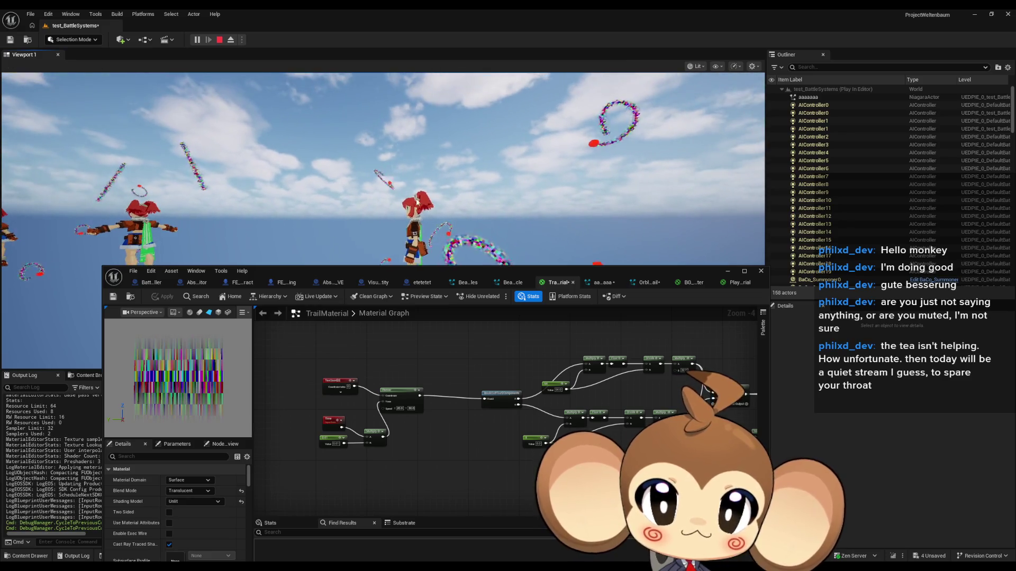
Eject, delete the DefaultPawn0 sphere, and move the Material Editor down to reveal the level.
{"action": "left_click", "coordinate": [231, 39]}
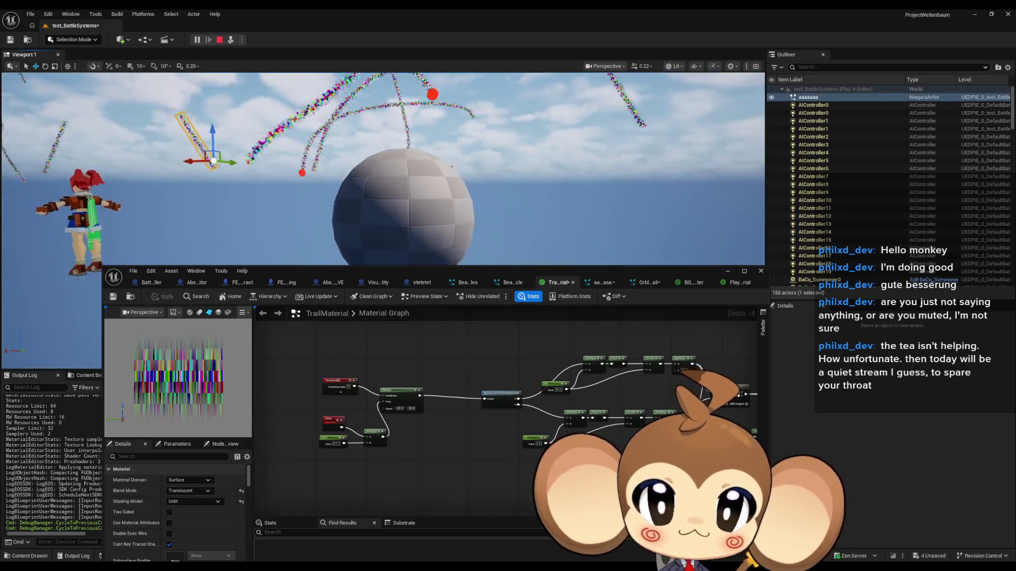
{"action": "left_click_drag", "start_coordinate": [504, 215], "coordinate": [462, 215]}
{"action": "left_click", "coordinate": [536, 246]}
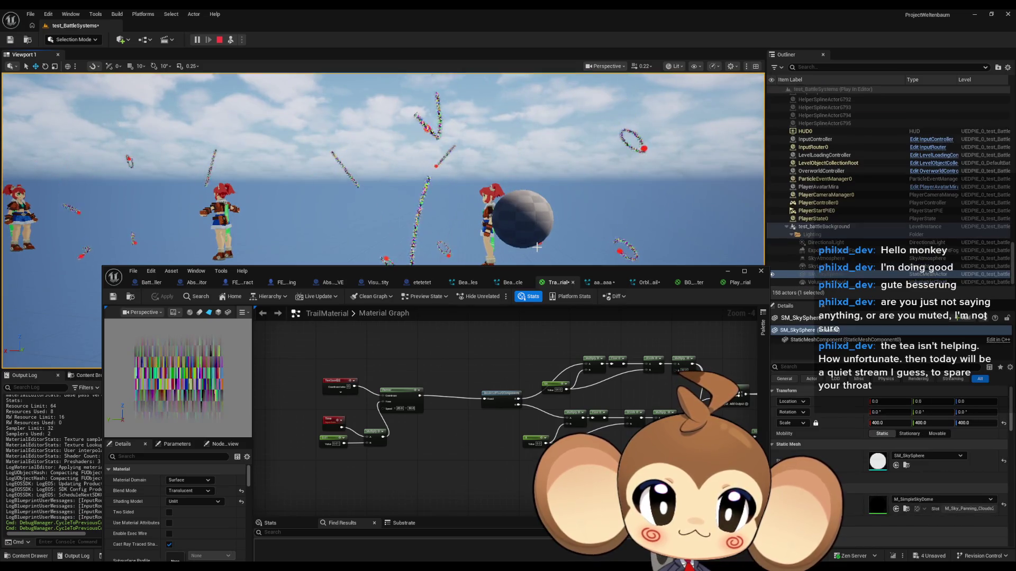
{"action": "left_click", "coordinate": [521, 239]}
{"action": "key", "text": "Delete"}
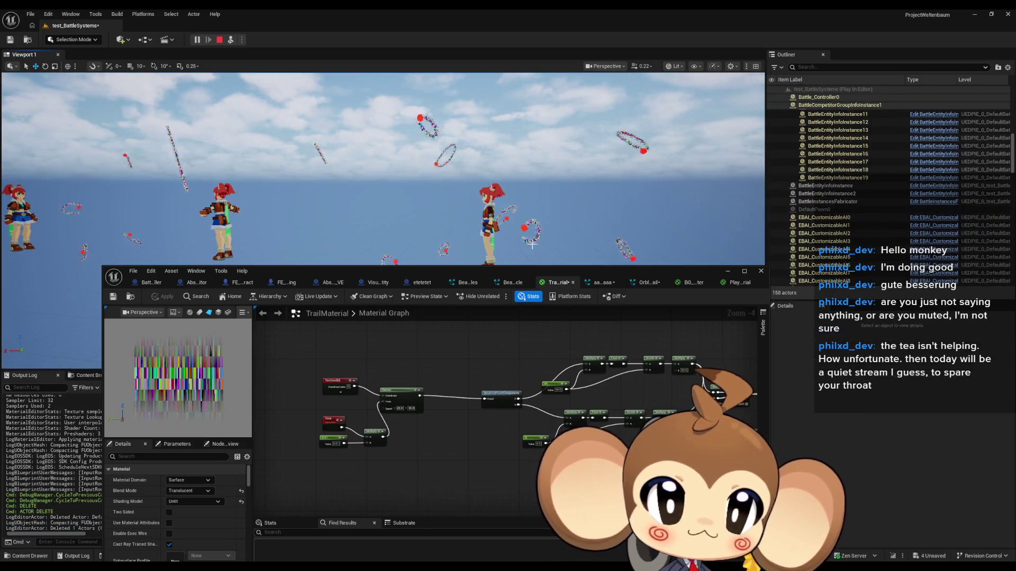
{"action": "left_click_drag", "start_coordinate": [457, 274], "coordinate": [444, 355]}
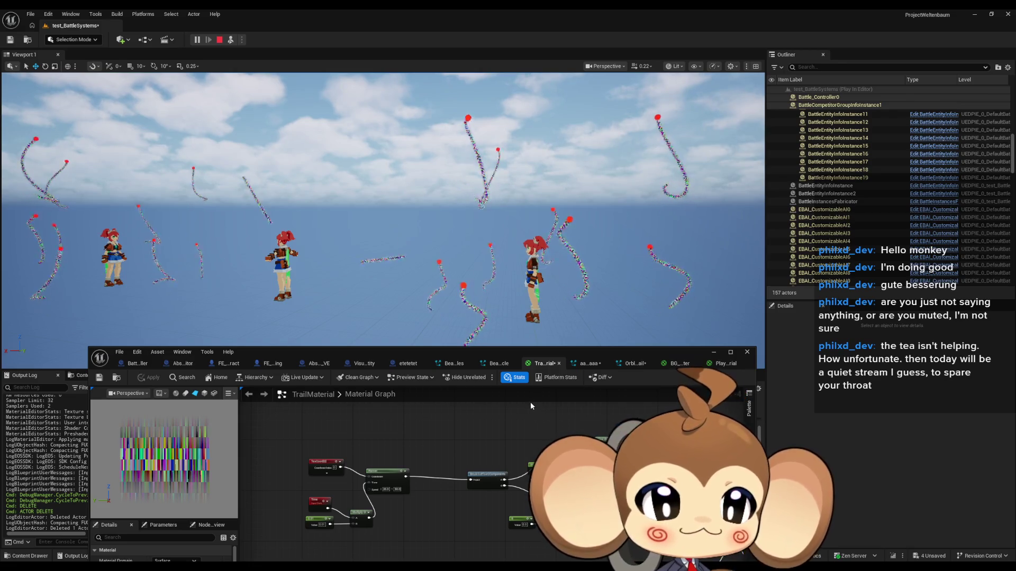
Switch from BeamBlastCharging_Particles to the OrblingTrail Niagara system, closing the graph's context menu.
{"action": "left_click", "coordinate": [449, 365]}
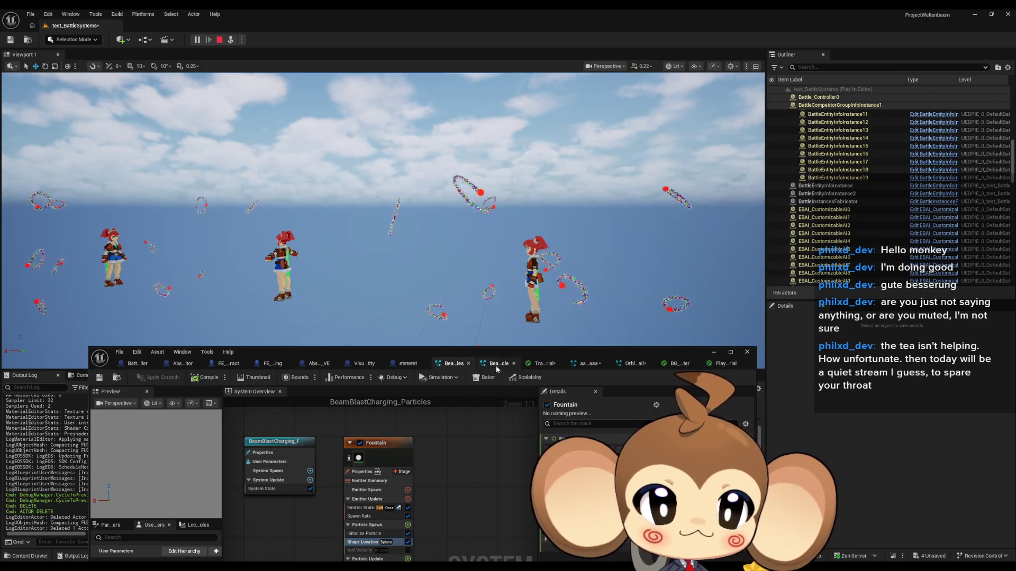
{"action": "left_click", "coordinate": [632, 363]}
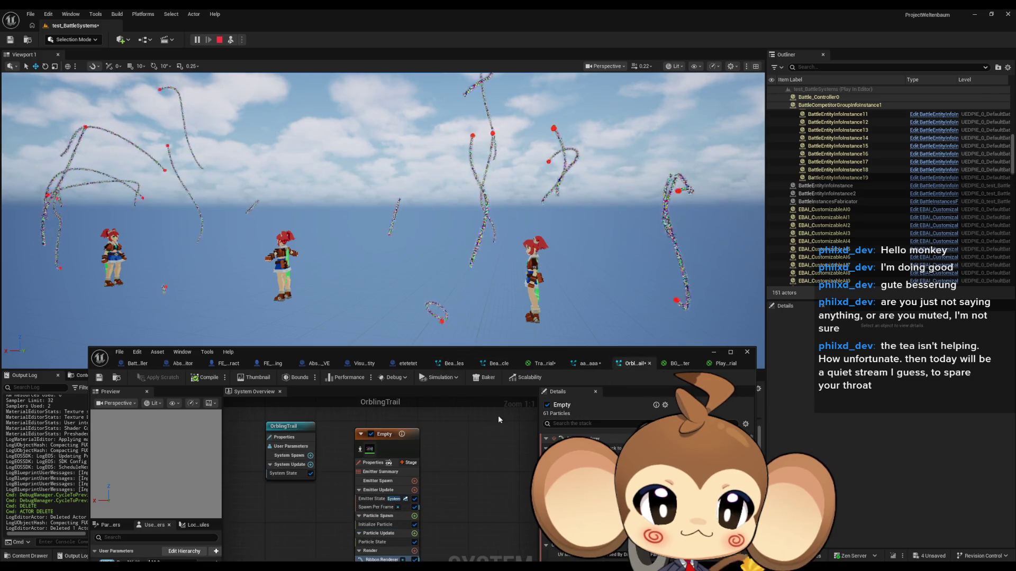
{"action": "right_click", "coordinate": [379, 430]}
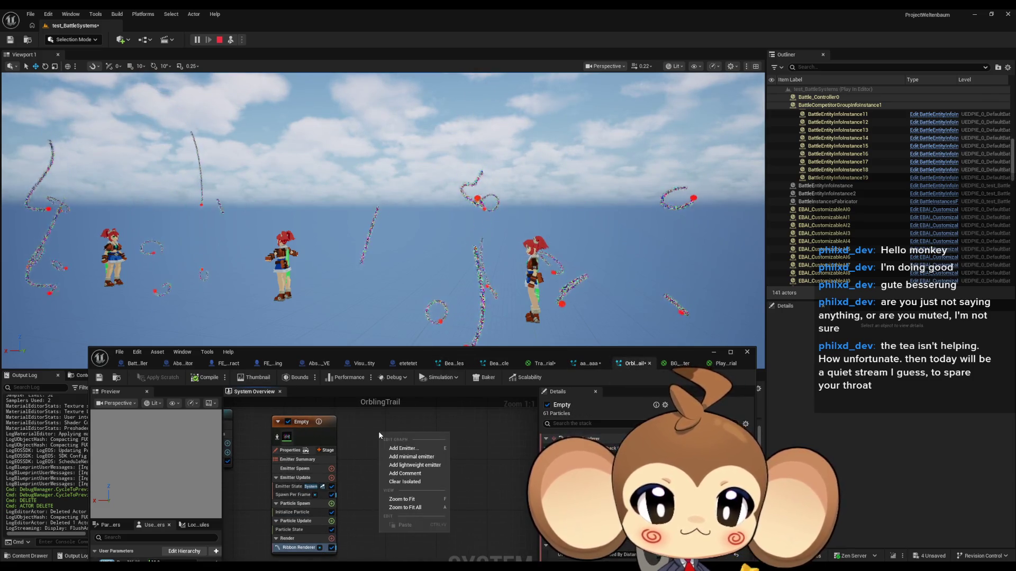
{"action": "left_click", "coordinate": [372, 427]}
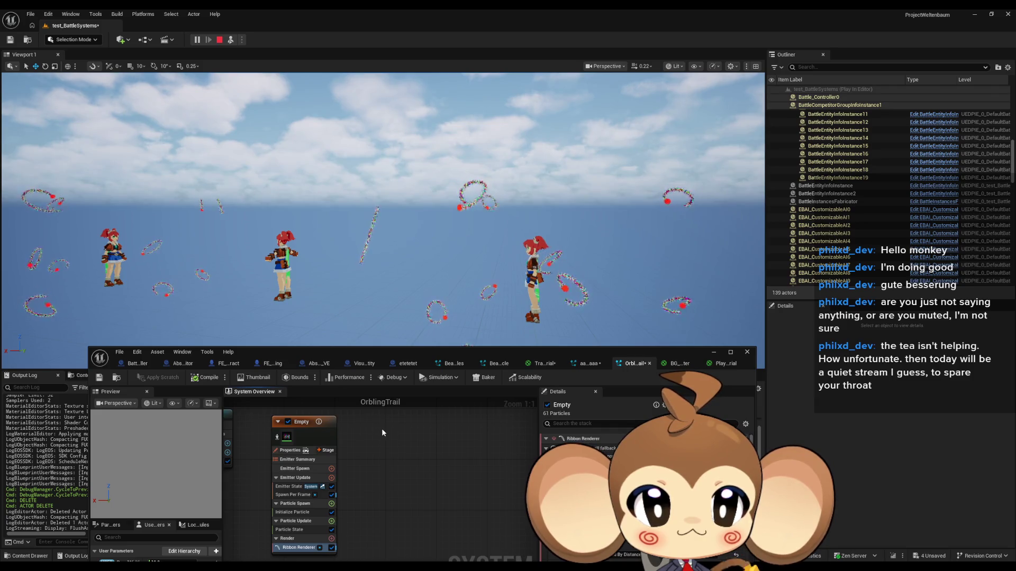
Browse the Content Browser via the Artefact folder to Content > Blueprints > VisualEntity.
{"action": "mouse_move", "coordinate": [424, 354]}
{"action": "left_mouse_down"}
{"action": "mouse_move", "coordinate": [414, 157]}
{"action": "mouse_move", "coordinate": [380, 64]}
{"action": "left_mouse_up"}
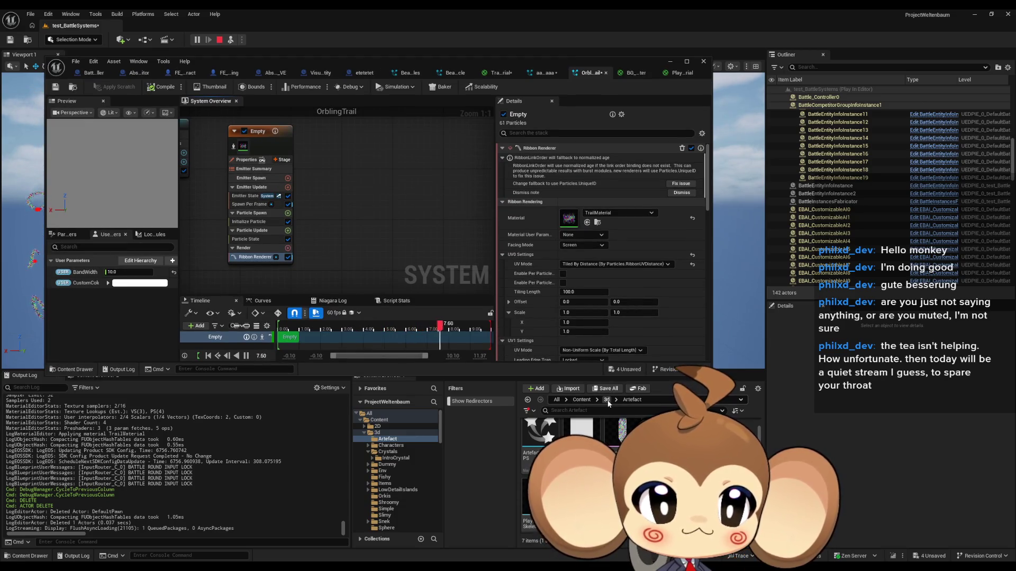
{"action": "left_click", "coordinate": [607, 400]}
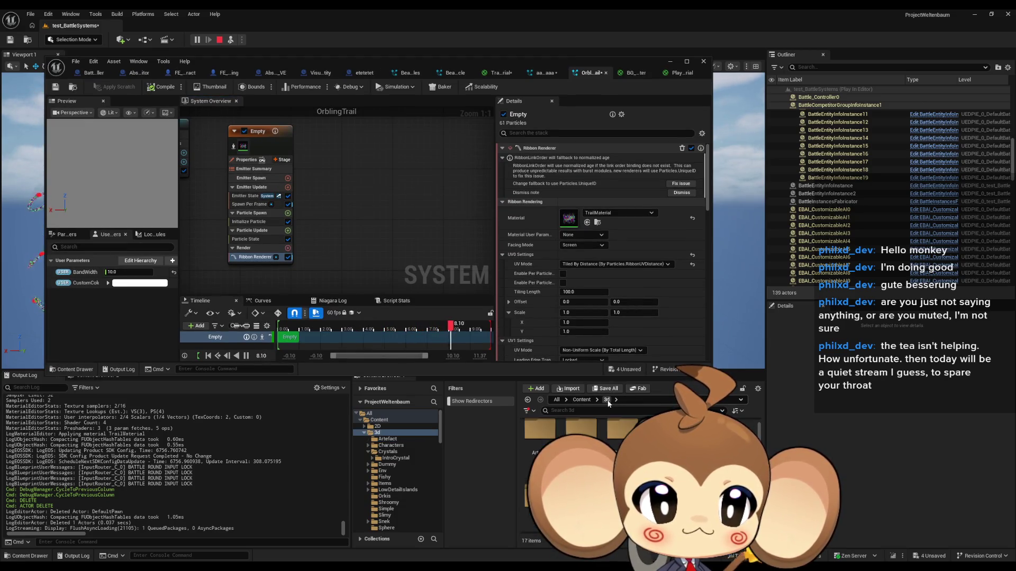
{"action": "double_click", "coordinate": [539, 439]}
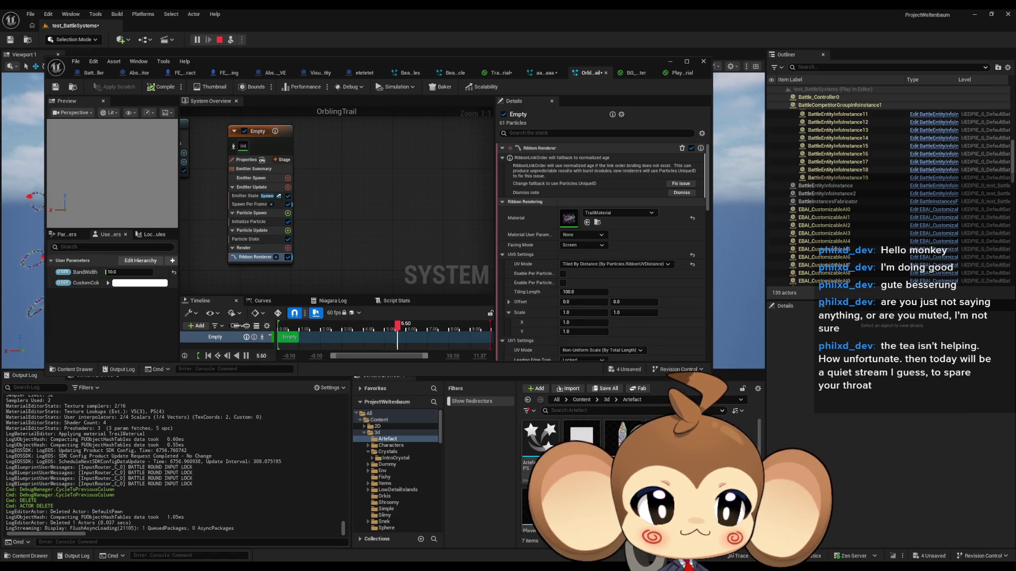
{"action": "left_click", "coordinate": [581, 400]}
{"action": "double_click", "coordinate": [623, 437]}
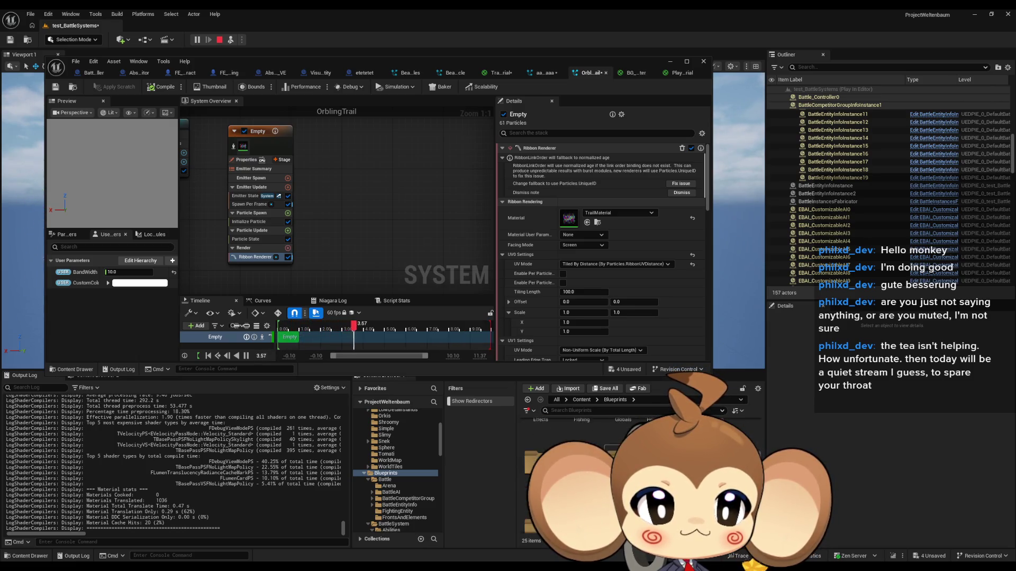
{"action": "left_click", "coordinate": [392, 473]}
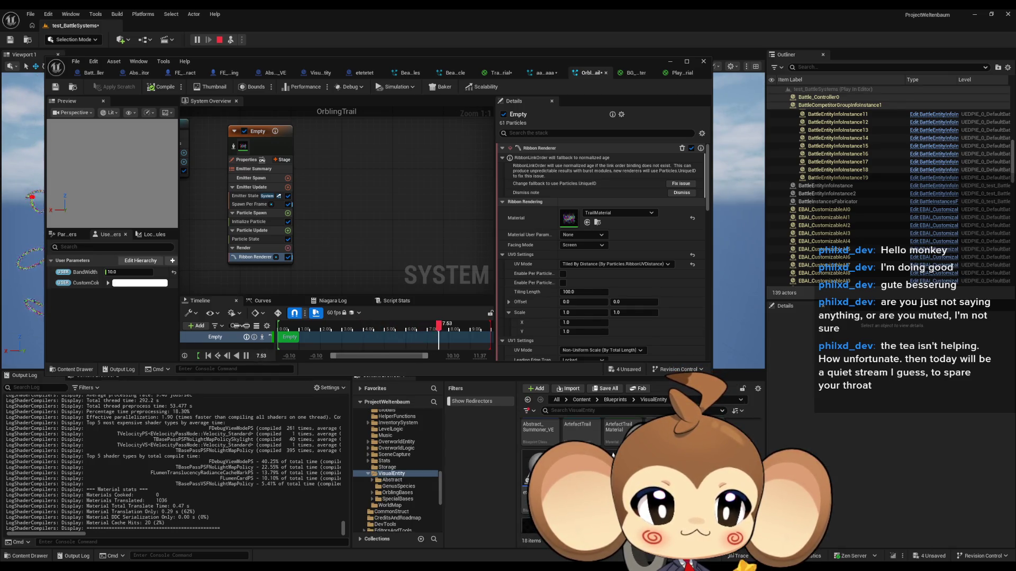
Open the ArtefactTrailMaterial material and pan its graph into view.
{"action": "scroll", "coordinate": [640, 476], "scroll_direction": "up", "scroll_amount": 1}
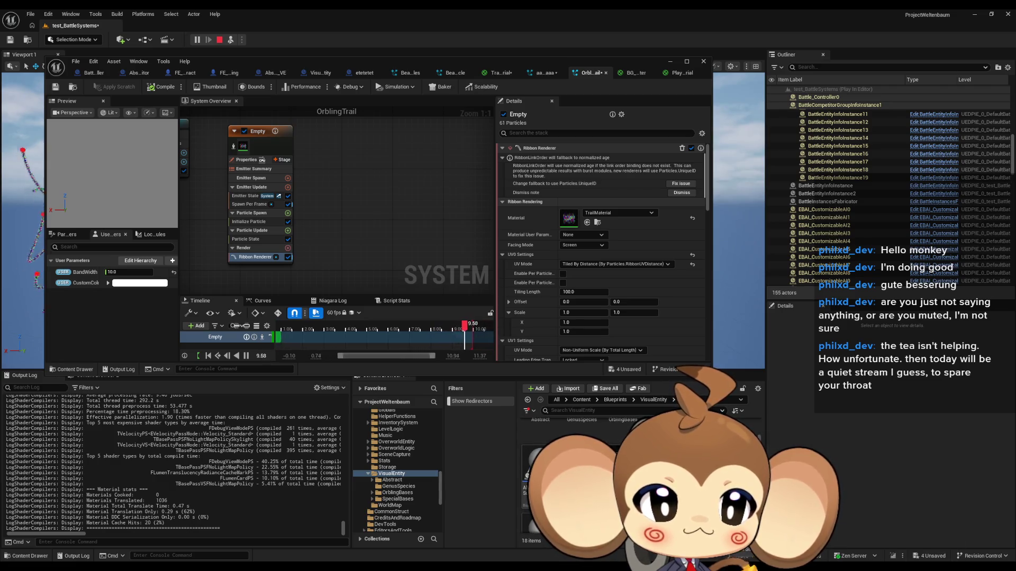
{"action": "double_click", "coordinate": [542, 460]}
{"action": "mouse_move", "coordinate": [392, 258]}
{"action": "left_mouse_down"}
{"action": "mouse_move", "coordinate": [405, 306]}
{"action": "mouse_move", "coordinate": [396, 293]}
{"action": "left_mouse_up"}
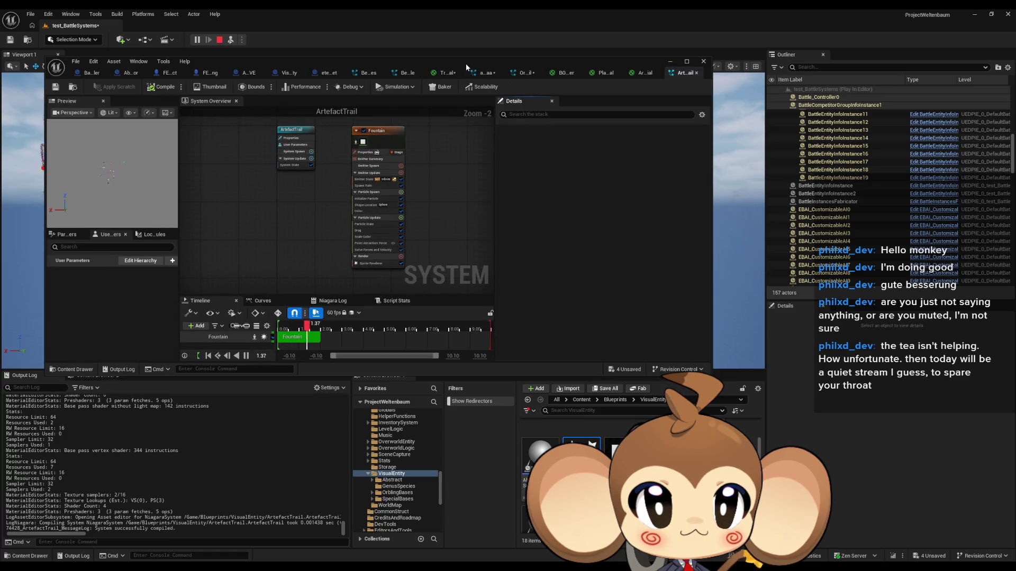
Copy ArtefactTrail's Fountain emitter and paste it into the OrblingTrail system.
{"action": "left_click_drag", "start_coordinate": [465, 63], "coordinate": [465, 81]}
{"action": "left_click", "coordinate": [401, 186]}
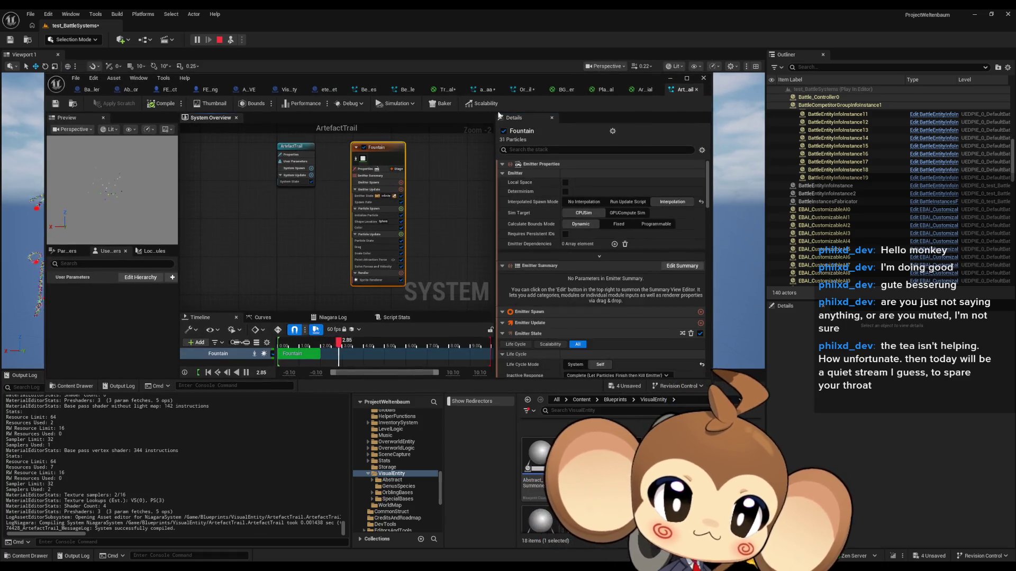
{"action": "left_click", "coordinate": [520, 91]}
{"action": "mouse_move", "coordinate": [361, 85]}
{"action": "left_mouse_down"}
{"action": "mouse_move", "coordinate": [488, 232]}
{"action": "mouse_move", "coordinate": [479, 281]}
{"action": "left_mouse_up"}
{"action": "key", "text": "ctrl+v"}
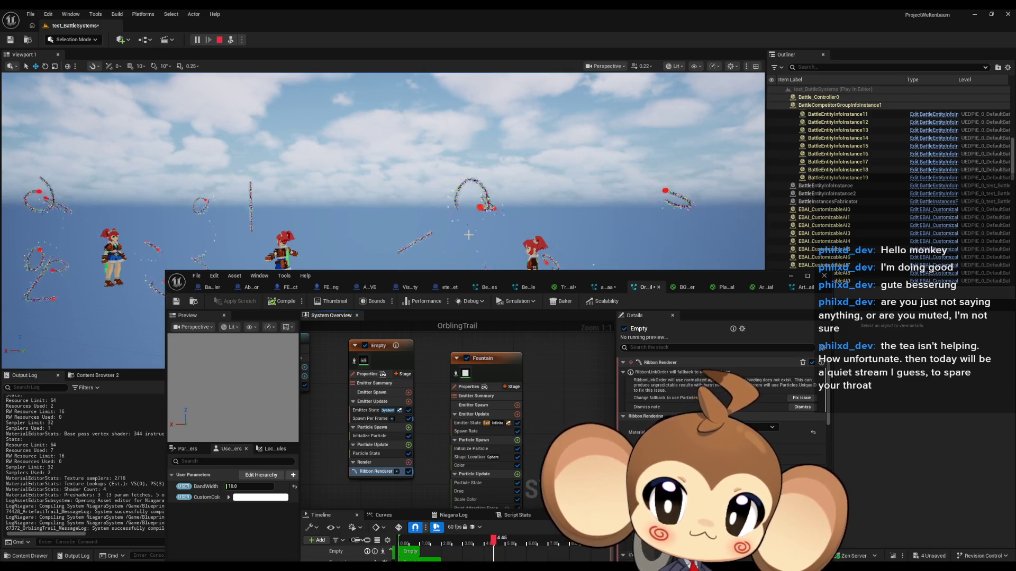
Disable the Empty emitter and set the Fountain's Point Attraction Force strength to 50.
{"action": "left_click", "coordinate": [365, 346]}
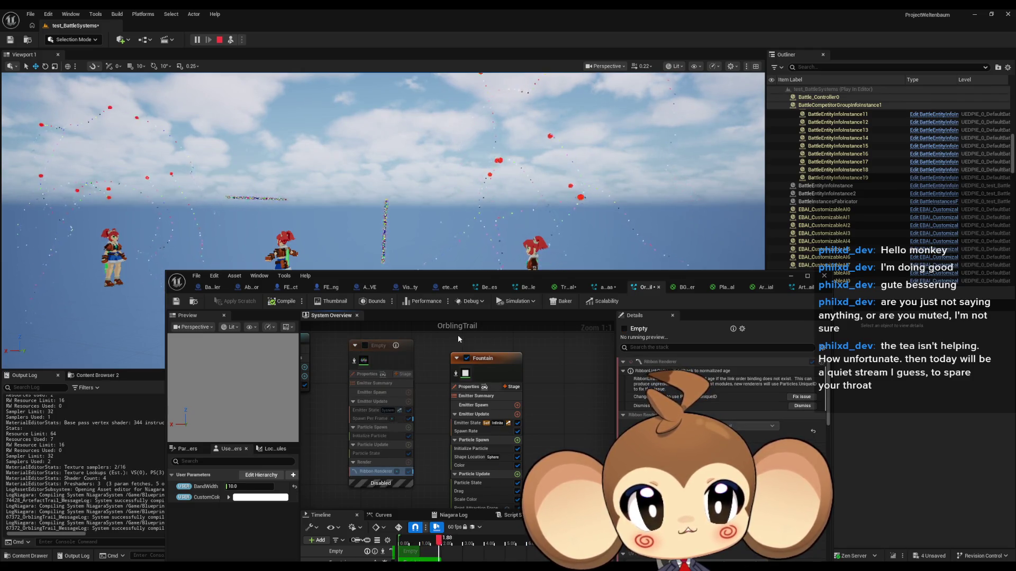
{"action": "mouse_move", "coordinate": [486, 275]}
{"action": "left_mouse_down"}
{"action": "mouse_move", "coordinate": [481, 286]}
{"action": "mouse_move", "coordinate": [468, 280]}
{"action": "left_mouse_up"}
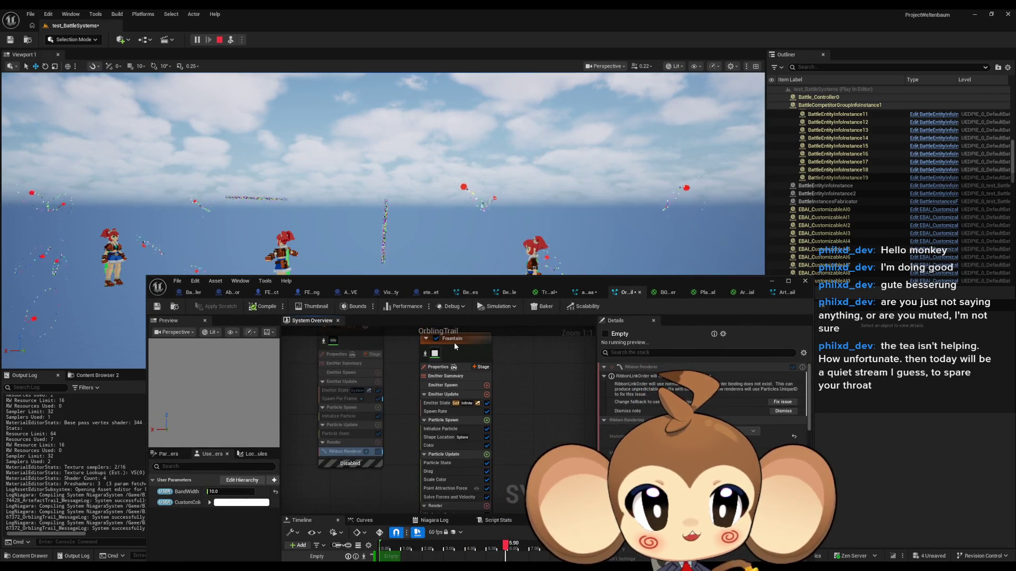
{"action": "left_click", "coordinate": [455, 343]}
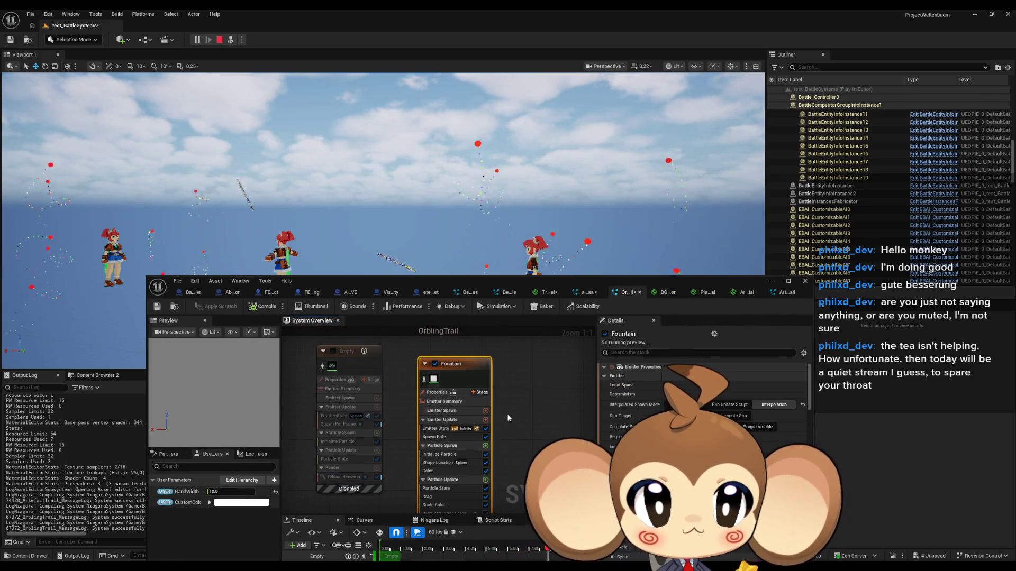
{"action": "left_click_drag", "start_coordinate": [519, 438], "coordinate": [509, 345]}
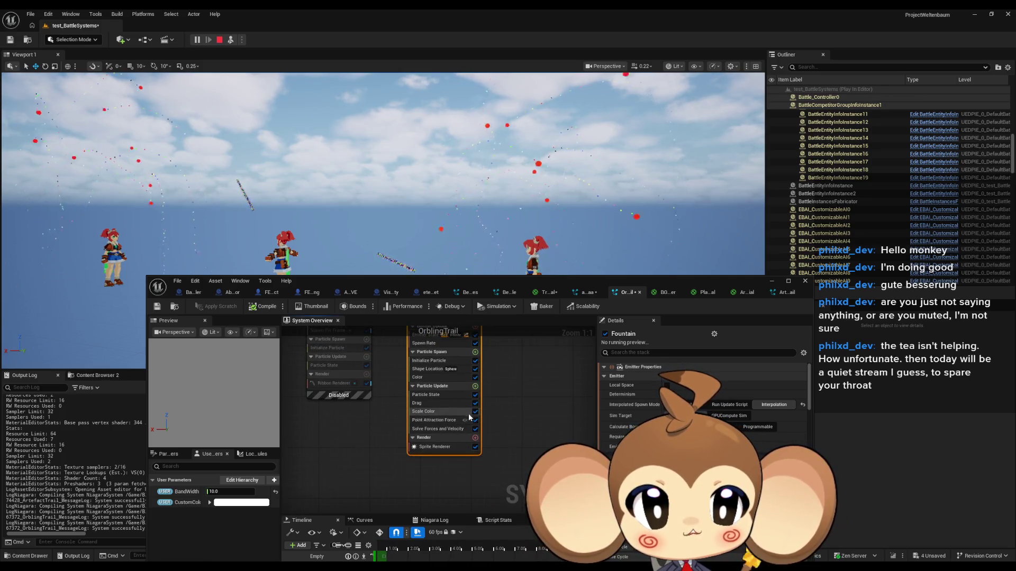
{"action": "left_click", "coordinate": [442, 422]}
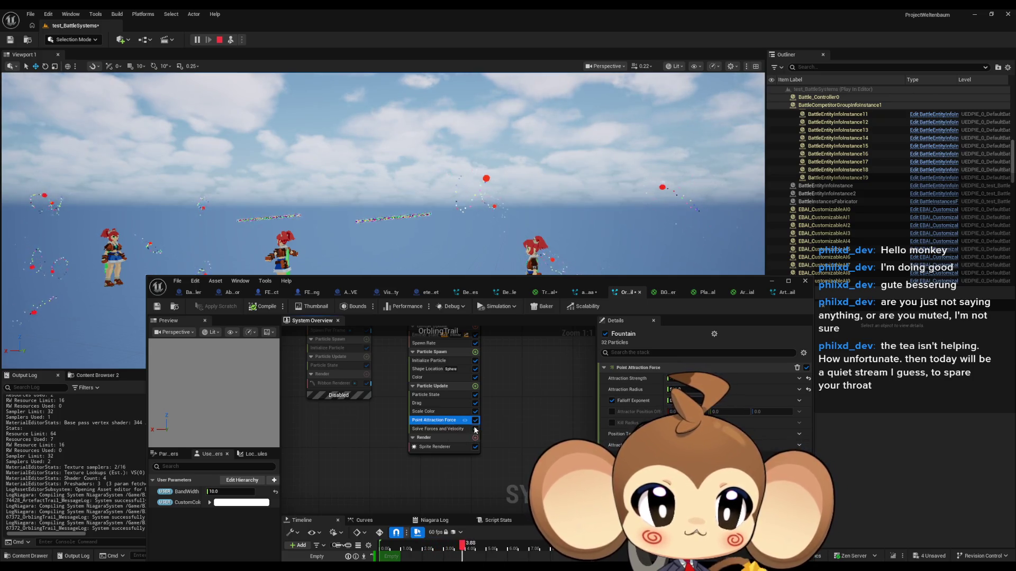
{"action": "left_click", "coordinate": [688, 379]}
{"action": "type", "text": "50"}
{"action": "key", "text": "Return"}
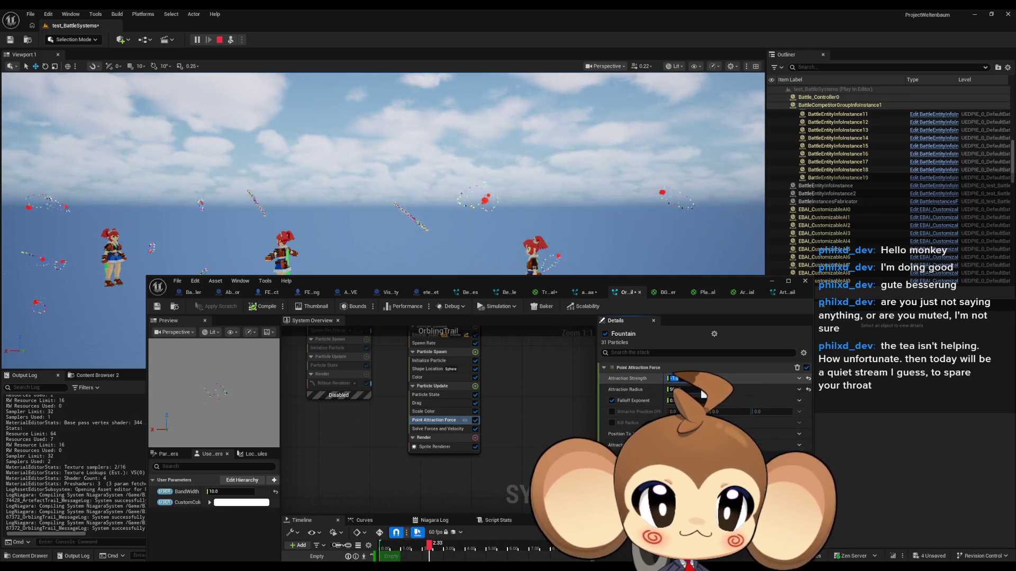
{"action": "left_click", "coordinate": [771, 281]}
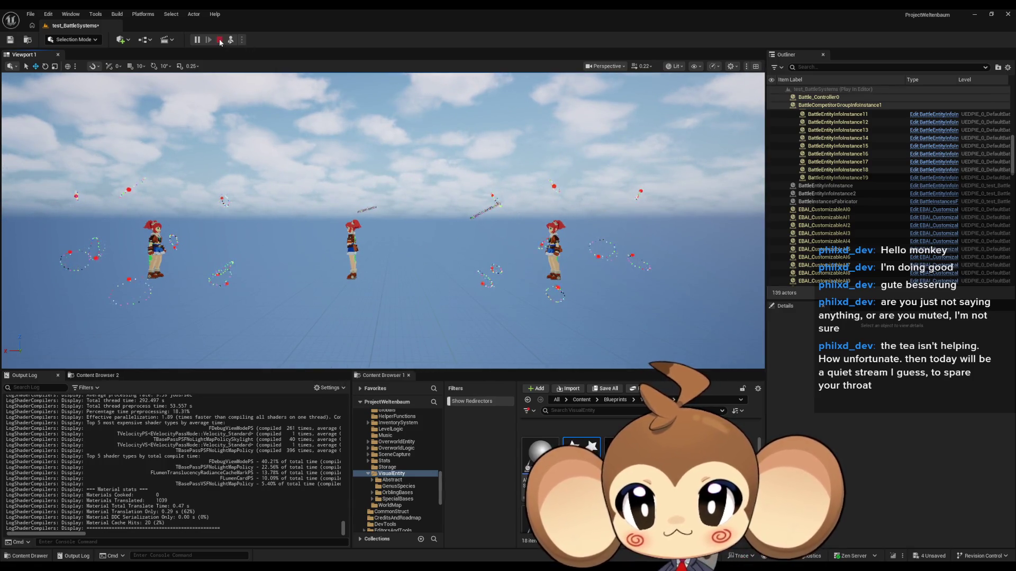
Restart play-in-editor, give the game input control and cycle the camera view.
{"action": "key", "text": "Escape"}
{"action": "left_click", "coordinate": [196, 39]}
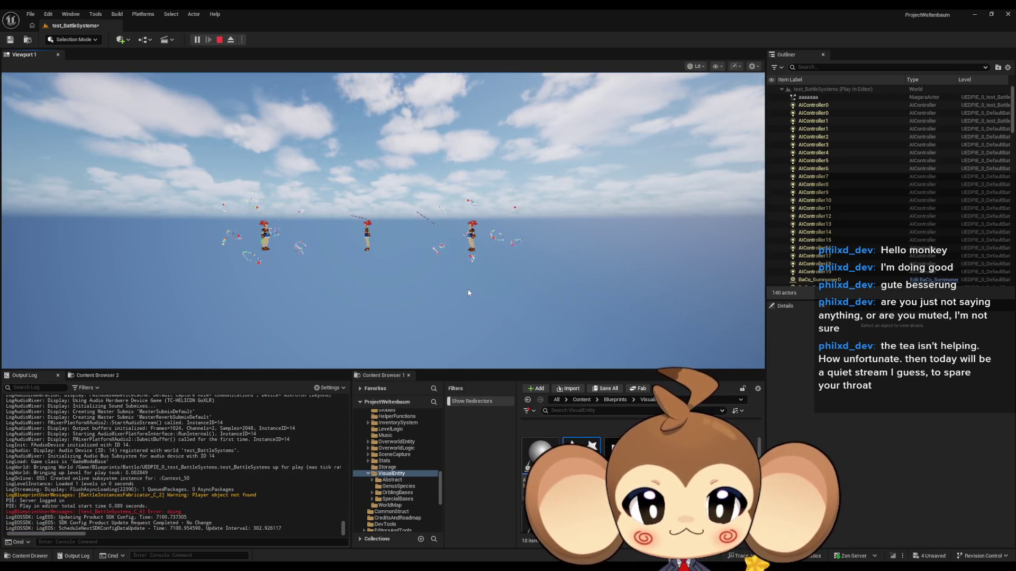
{"action": "left_click", "coordinate": [325, 254]}
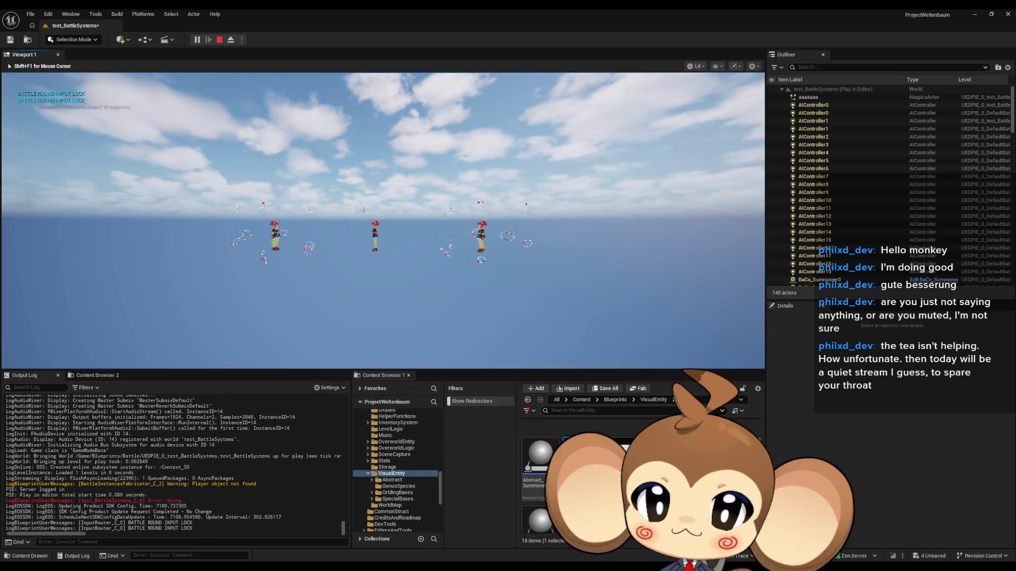
{"action": "key", "text": "shift+F1"}
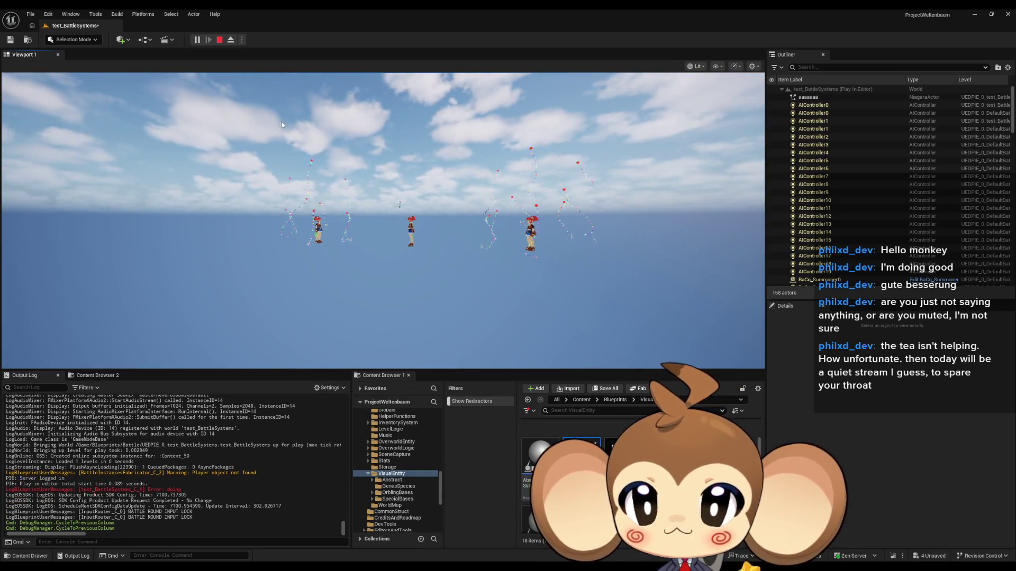
Detach the camera, zoom around to inspect the orb trails, then stop the session.
{"action": "left_click", "coordinate": [230, 45]}
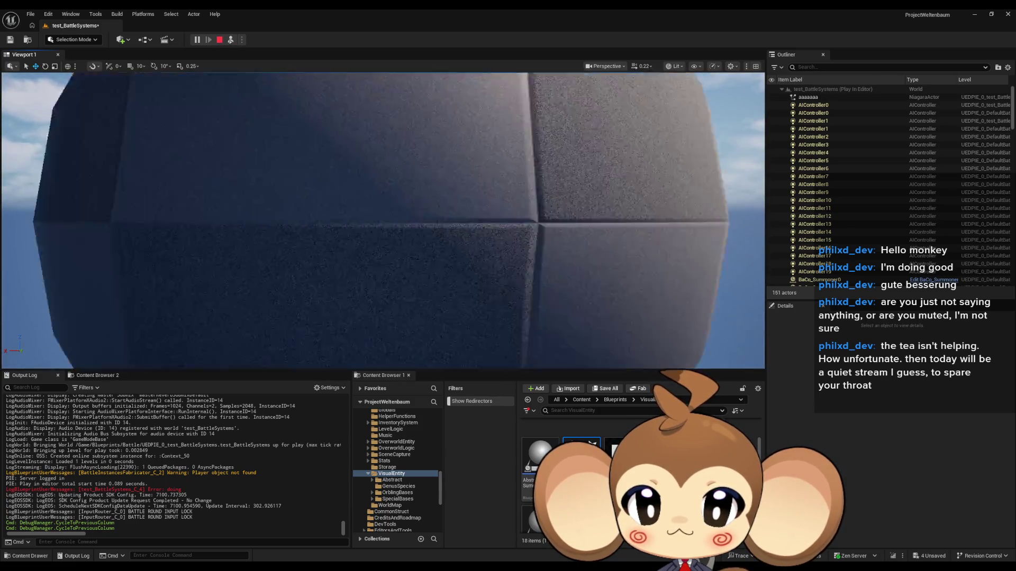
{"action": "scroll", "coordinate": [383, 220], "scroll_direction": "down", "scroll_amount": 5}
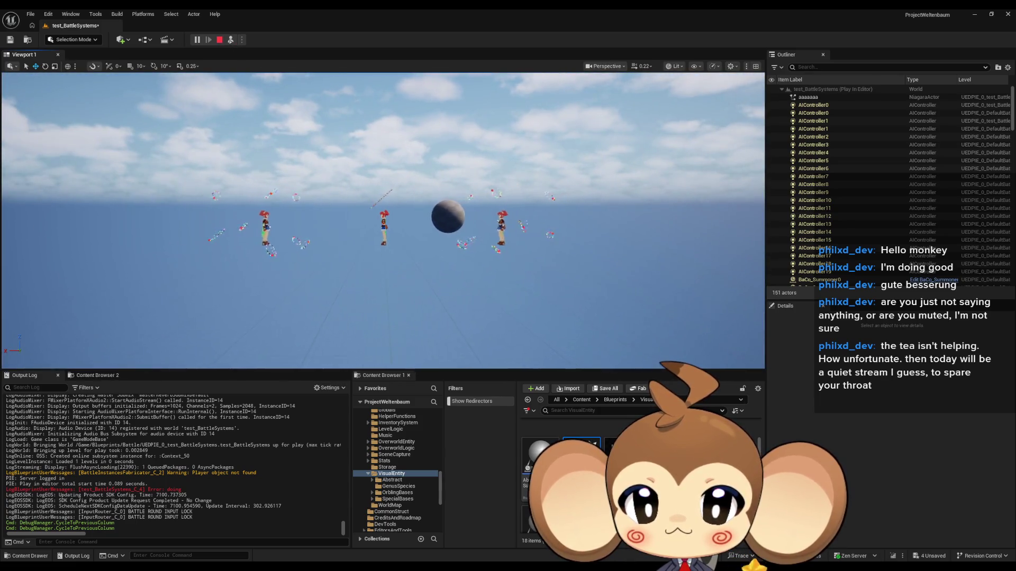
{"action": "scroll", "coordinate": [383, 220], "scroll_direction": "down", "scroll_amount": 5}
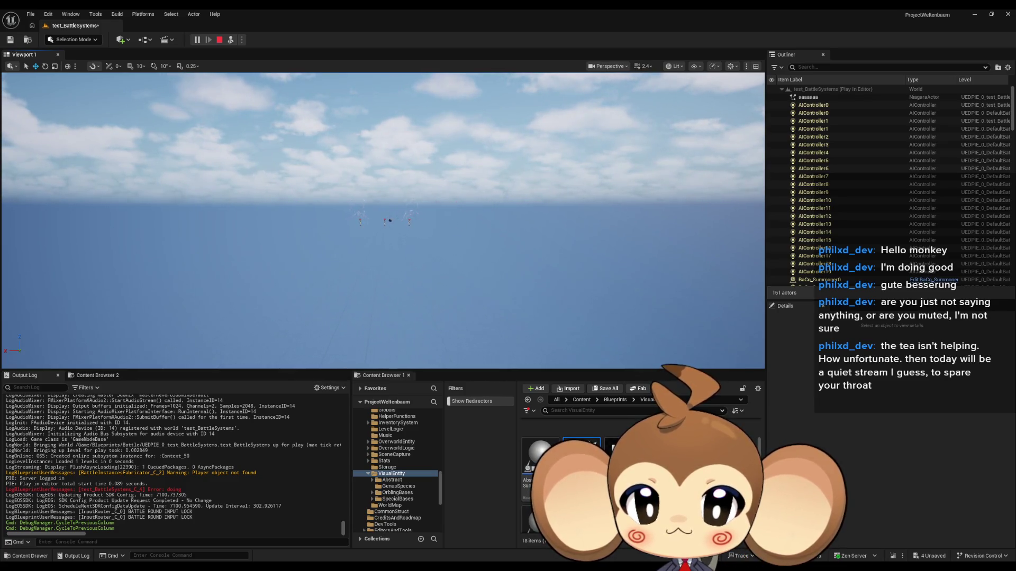
{"action": "scroll", "coordinate": [383, 219], "scroll_direction": "up", "scroll_amount": 5}
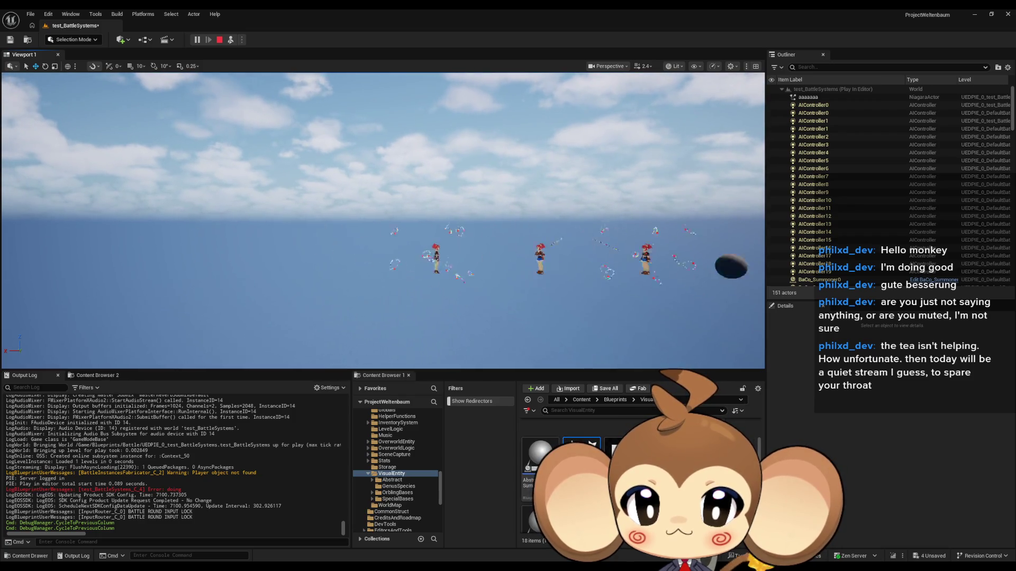
{"action": "scroll", "coordinate": [383, 220], "scroll_direction": "down", "scroll_amount": 5}
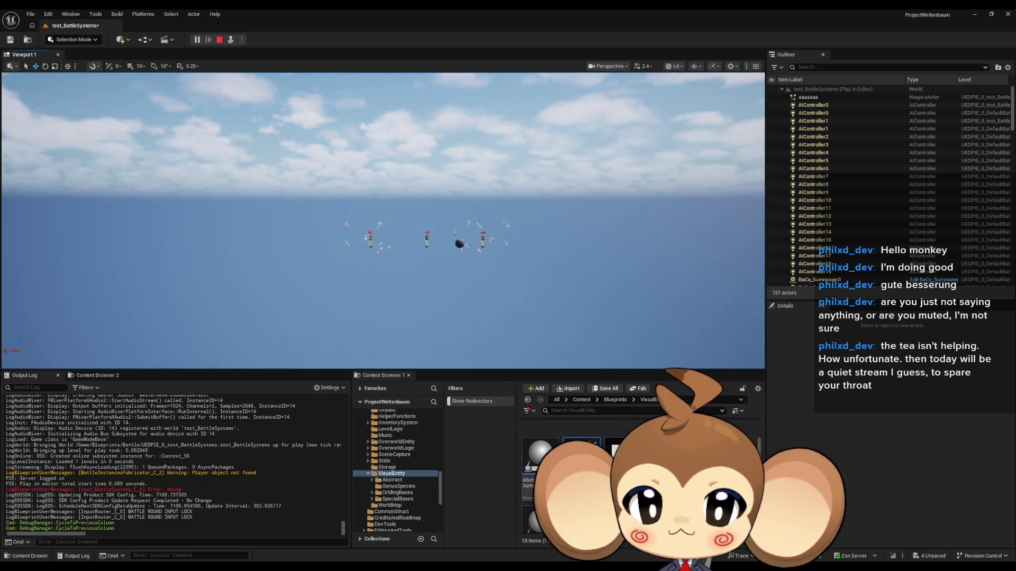
{"action": "scroll", "coordinate": [421, 228], "scroll_direction": "up", "scroll_amount": 3}
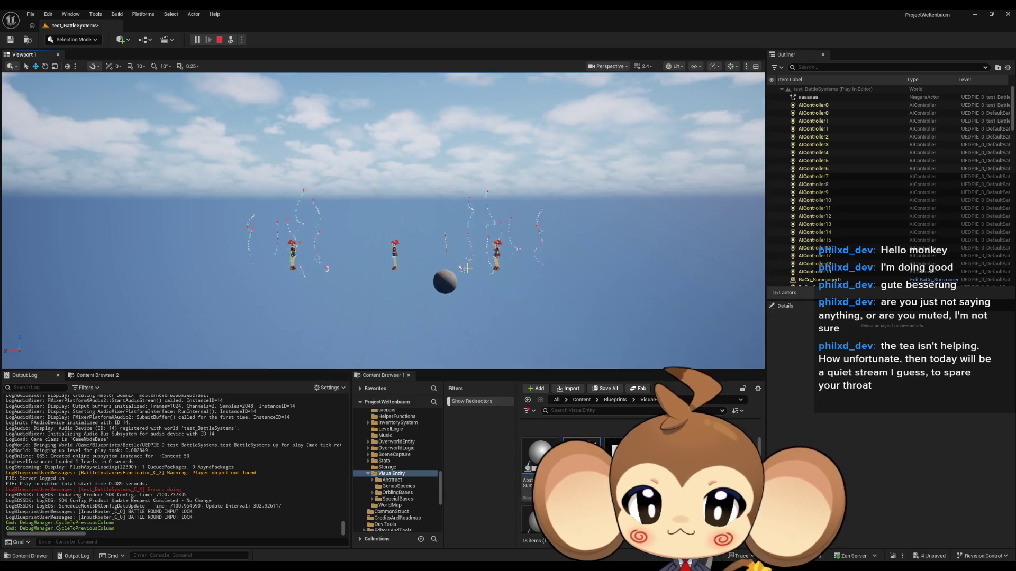
{"action": "left_click", "coordinate": [220, 40]}
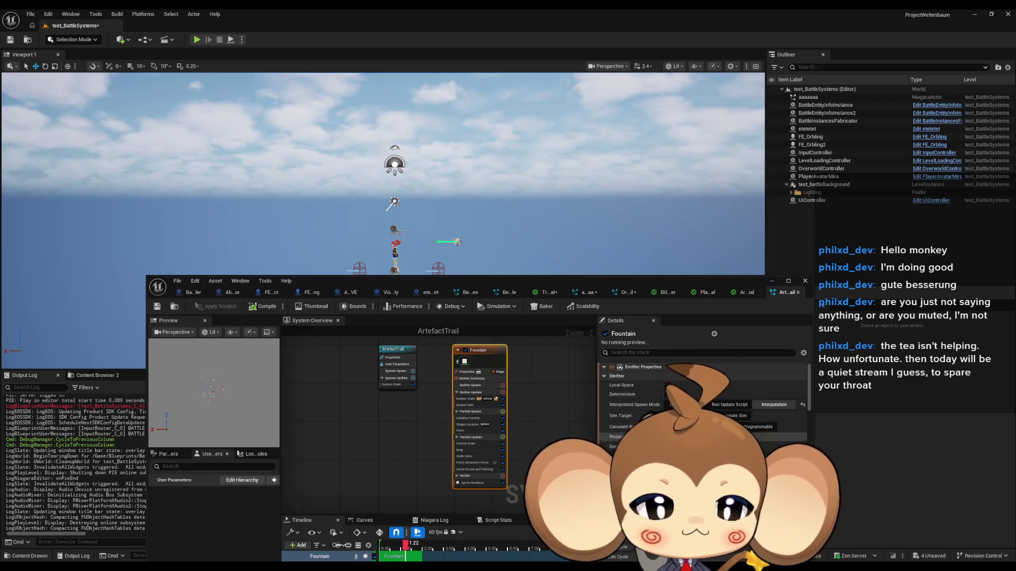
Select the Fountain emitter's Sprite Renderer and scroll its Details to the Sprite Rendering settings.
{"action": "scroll", "coordinate": [703, 403], "scroll_direction": "down", "scroll_amount": 2}
{"action": "left_click_drag", "start_coordinate": [577, 445], "coordinate": [511, 442]}
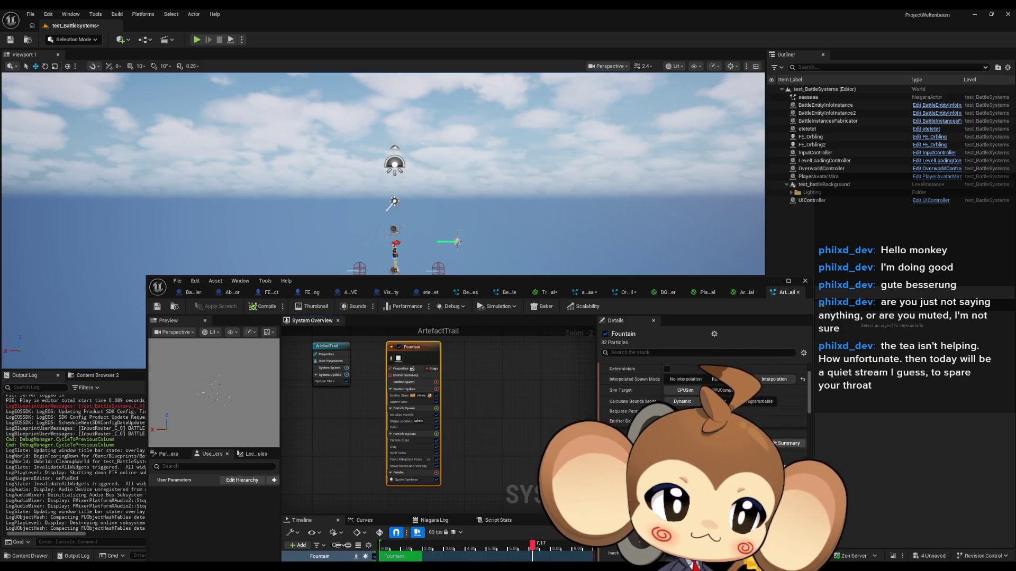
{"action": "left_click", "coordinate": [408, 479]}
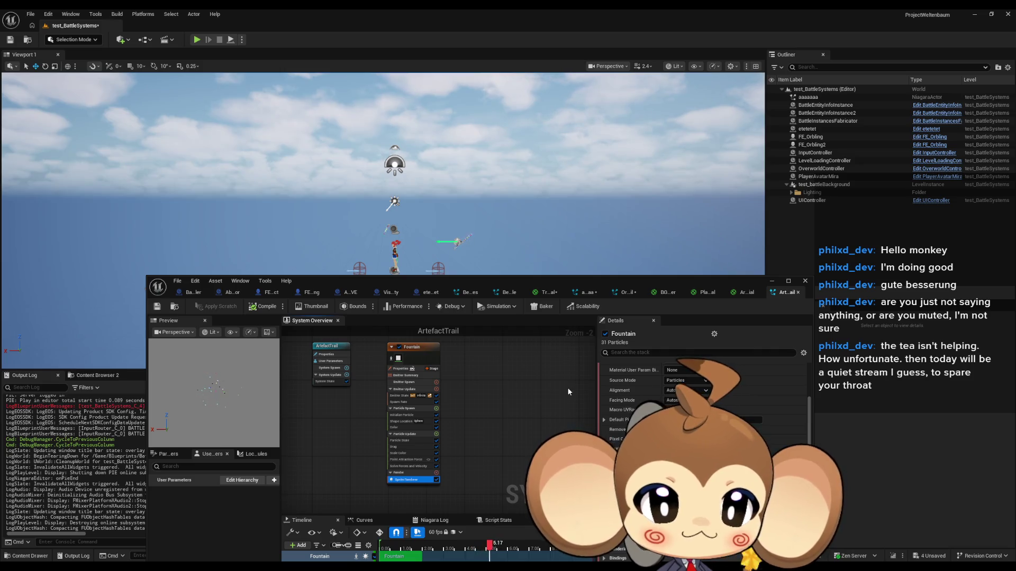
{"action": "scroll", "coordinate": [620, 411], "scroll_direction": "up", "scroll_amount": 2}
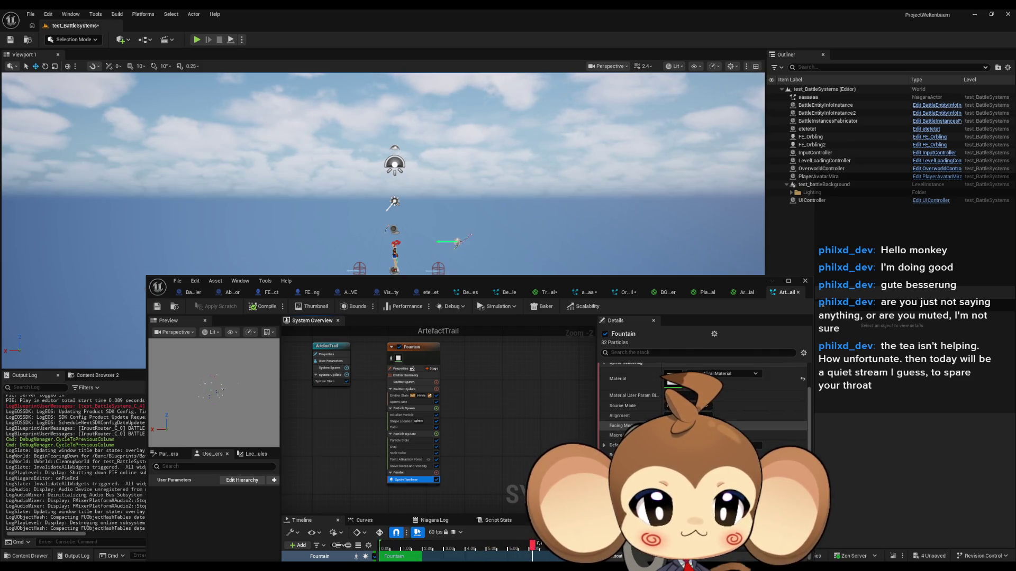
{"action": "scroll", "coordinate": [703, 413], "scroll_direction": "up", "scroll_amount": 1}
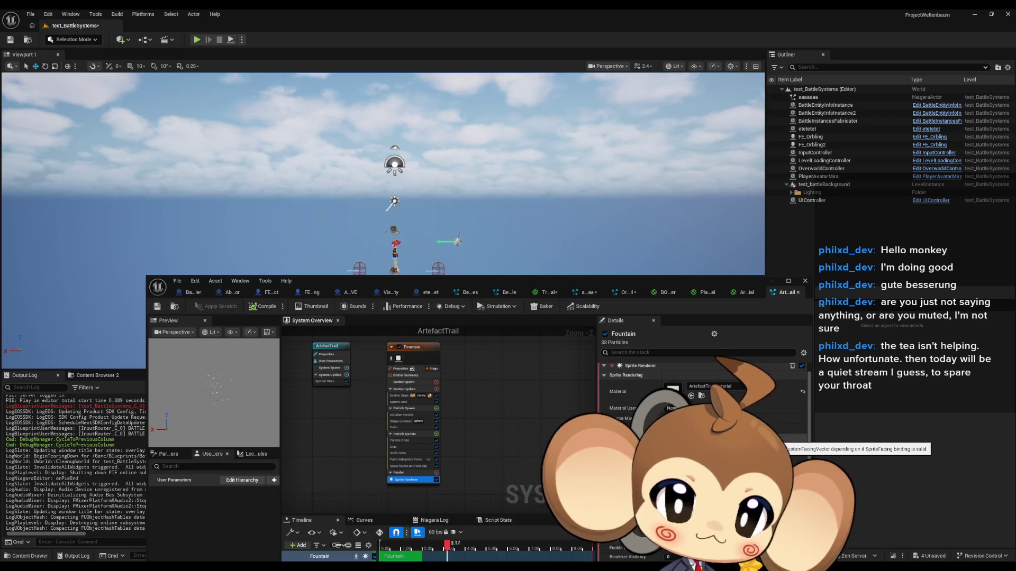
{"action": "double_click", "coordinate": [509, 282]}
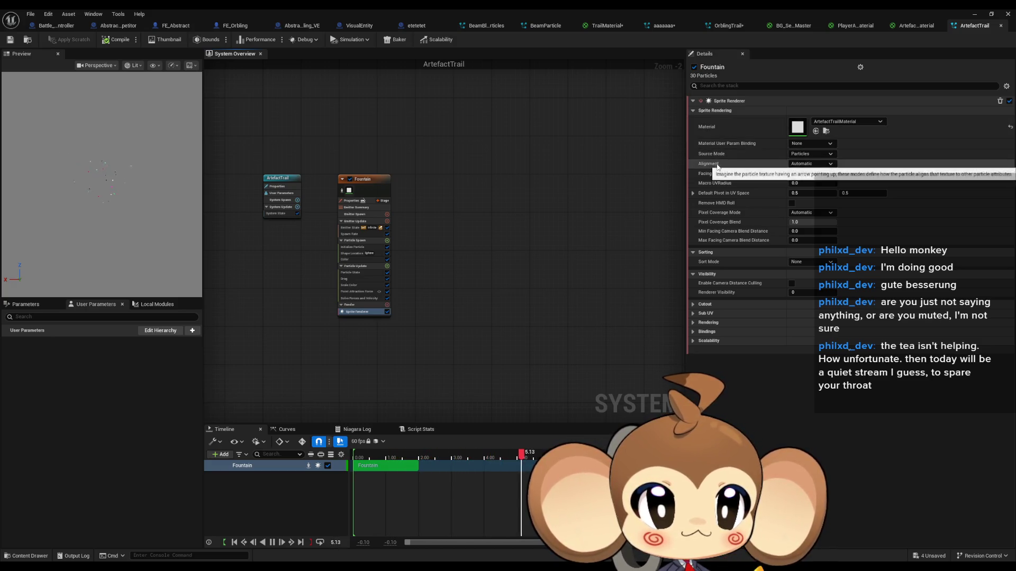
Try Unaligned sprite alignment, then set Alignment back to Automatic.
{"action": "left_click", "coordinate": [810, 164]}
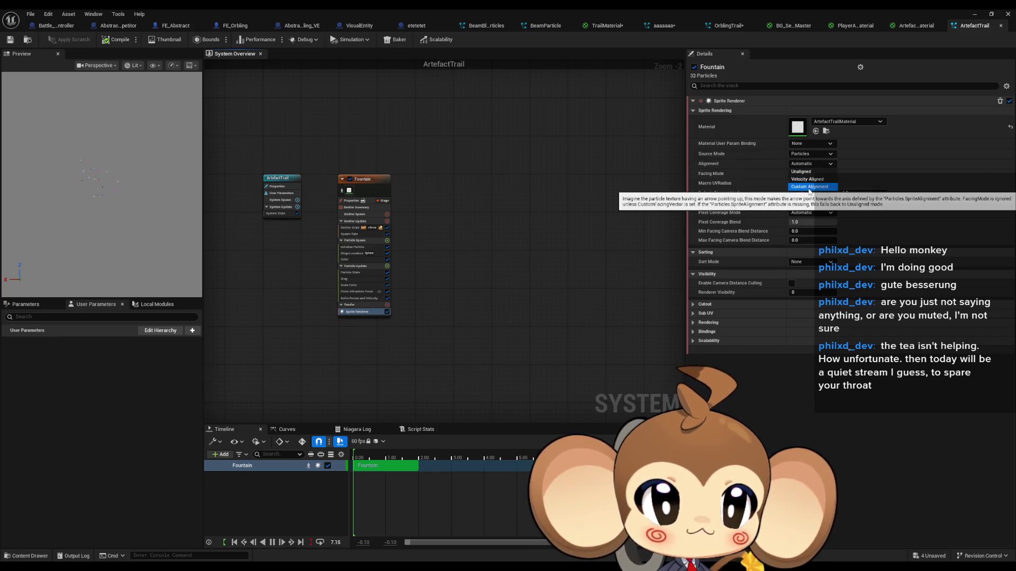
{"action": "left_click", "coordinate": [806, 162]}
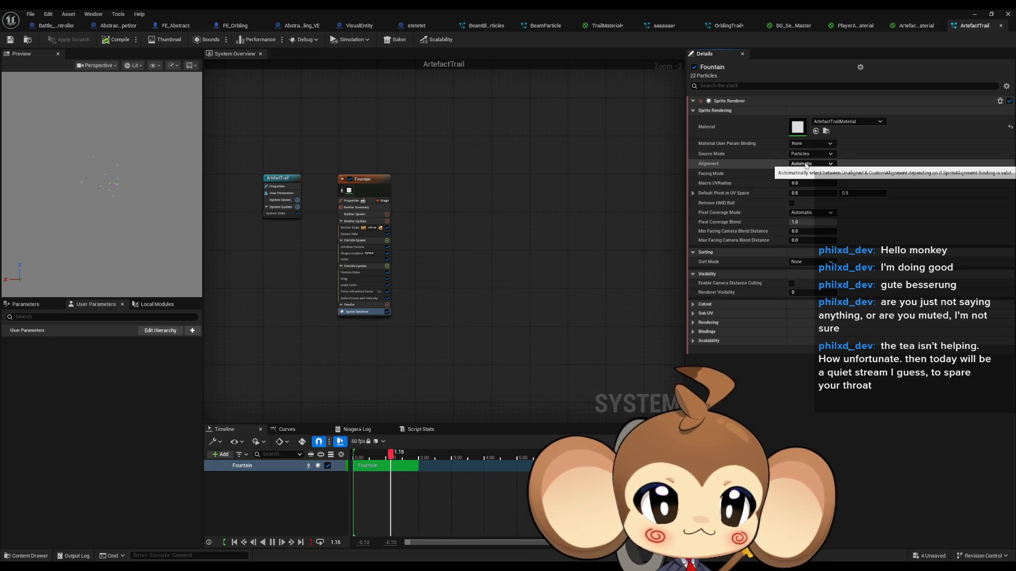
{"action": "left_click", "coordinate": [805, 164]}
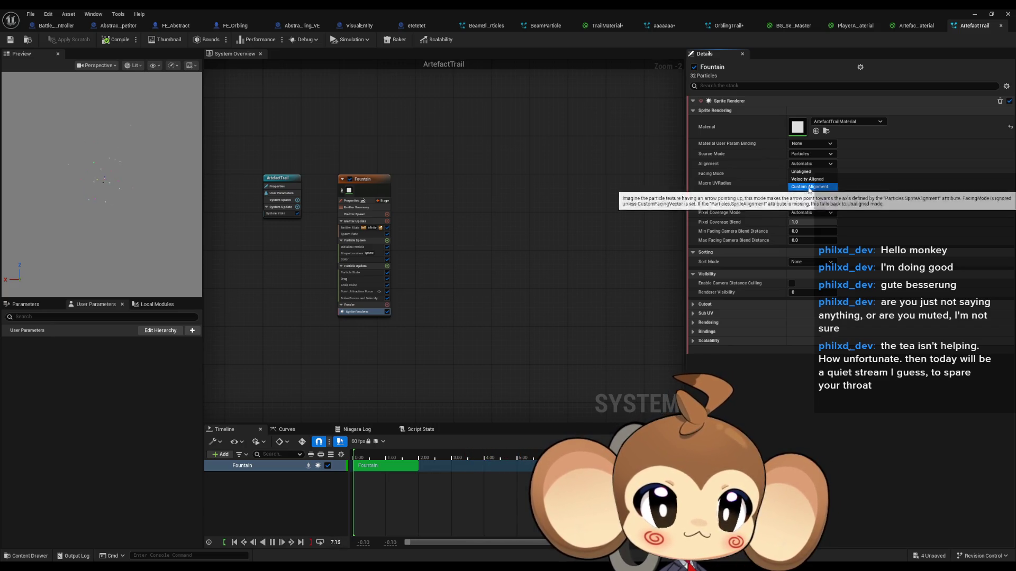
{"action": "left_click", "coordinate": [802, 172]}
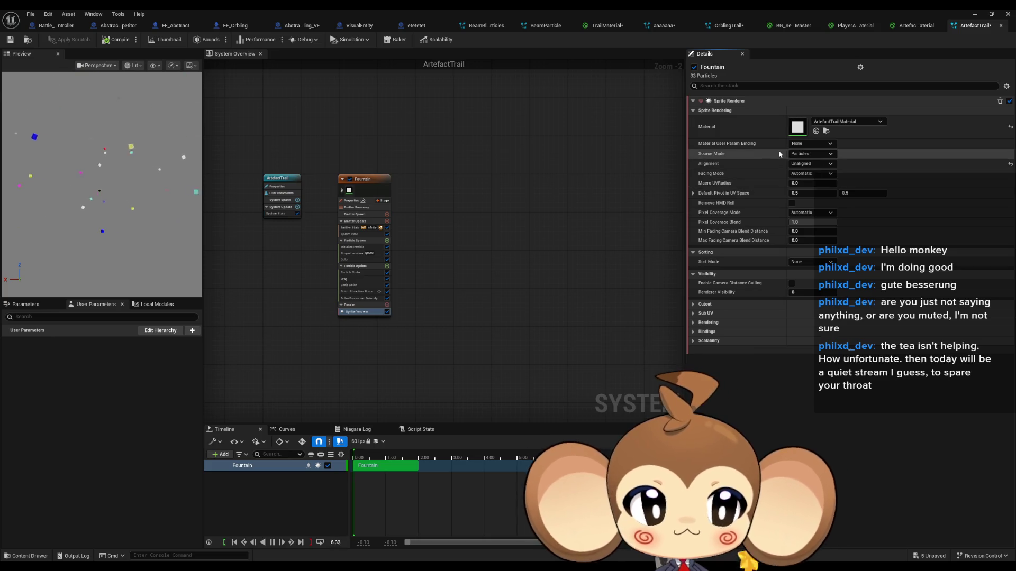
{"action": "left_click", "coordinate": [808, 166]}
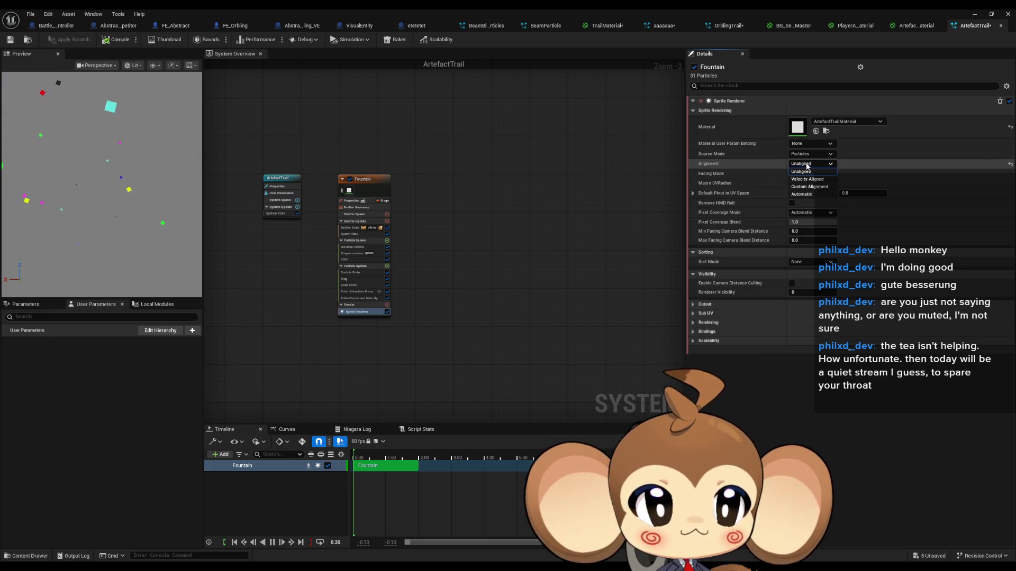
{"action": "left_click", "coordinate": [809, 193]}
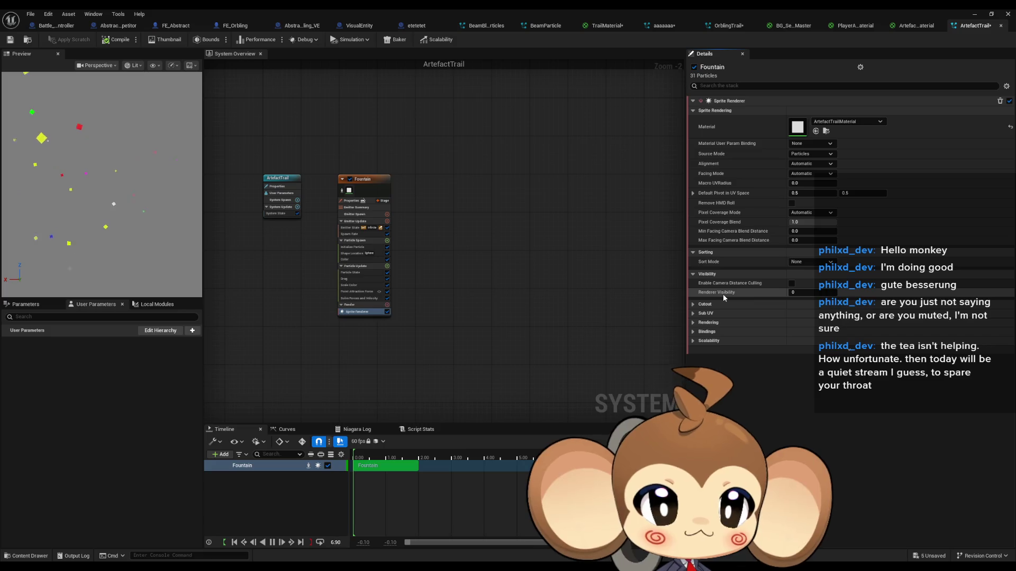
Review the Sub UV and Rendering categories, leaving Scalability expanded.
{"action": "left_click", "coordinate": [692, 314]}
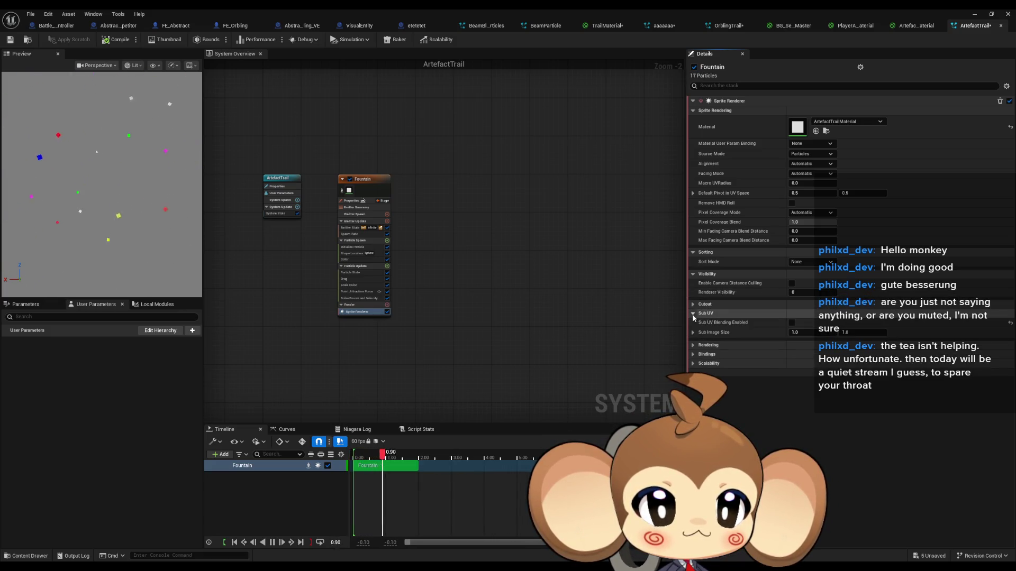
{"action": "left_click", "coordinate": [693, 313]}
{"action": "left_click", "coordinate": [693, 323]}
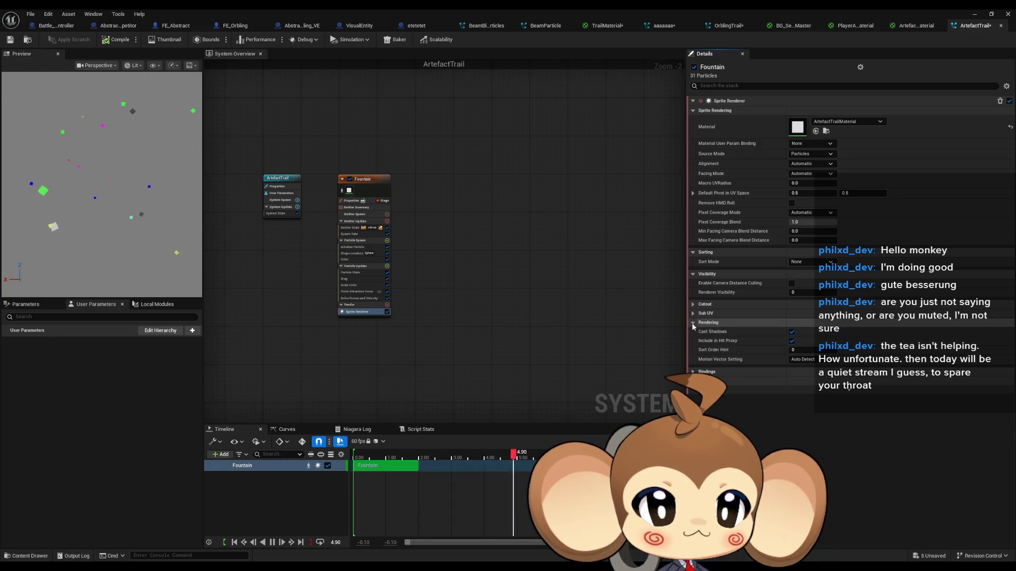
{"action": "left_click", "coordinate": [693, 323]}
{"action": "left_click", "coordinate": [693, 341]}
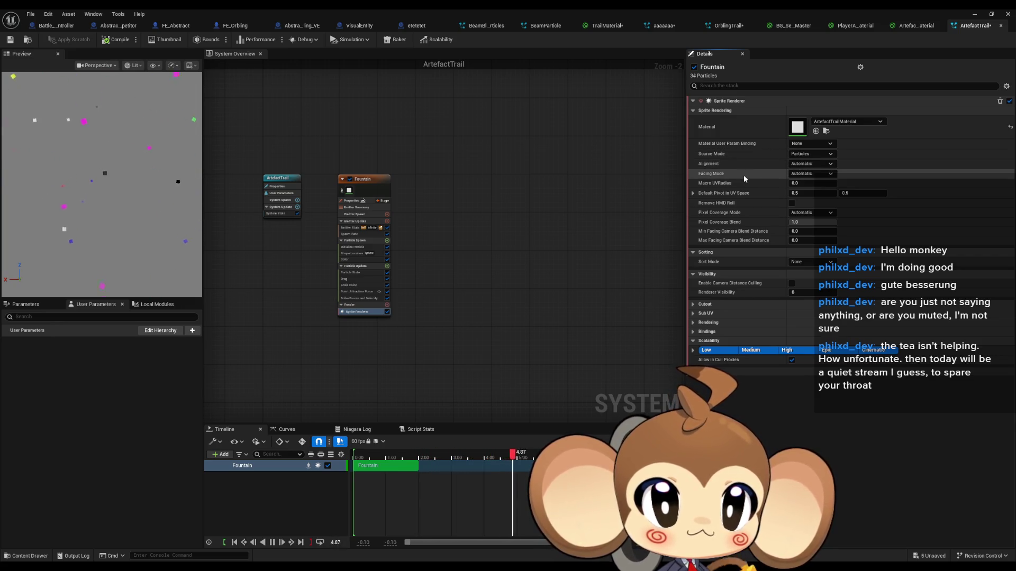
Keep Alignment on Automatic and set Facing Mode to Custom Facing Vector.
{"action": "left_click", "coordinate": [807, 164]}
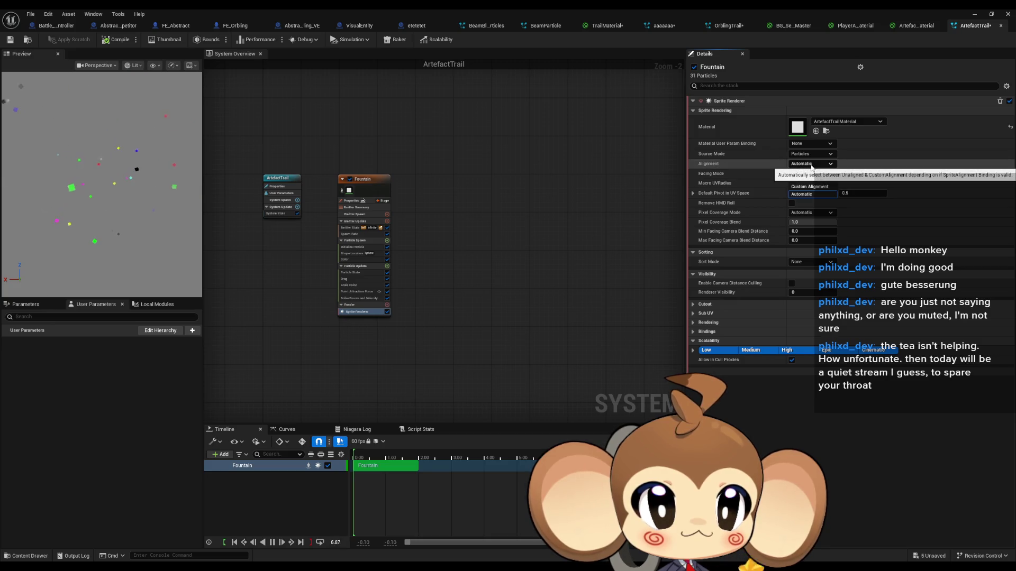
{"action": "left_click", "coordinate": [809, 173]}
{"action": "left_click", "coordinate": [809, 173]}
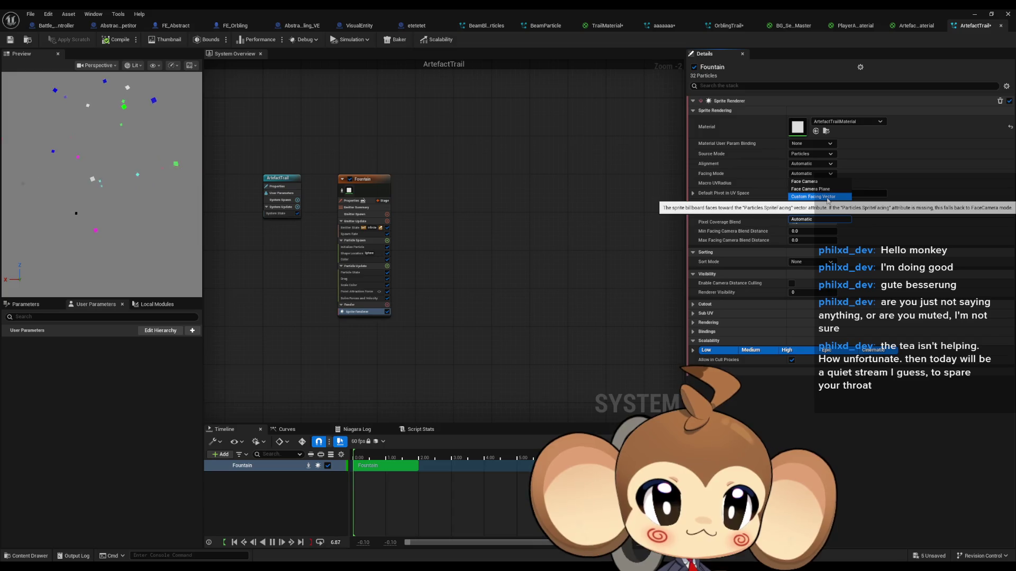
{"action": "left_click", "coordinate": [828, 199]}
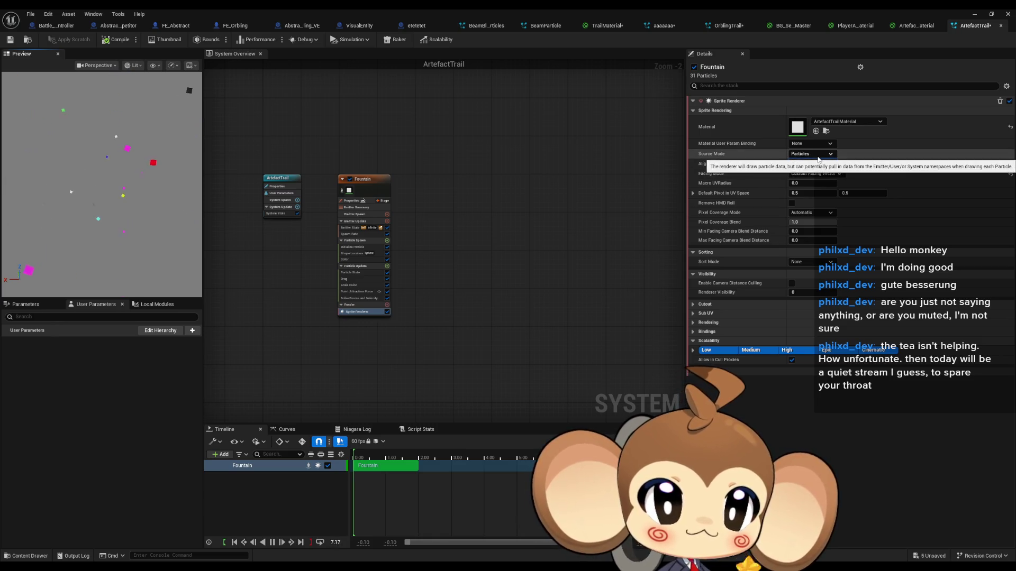
Keep Source Mode on Particles and set the sprite Alignment to Unaligned.
{"action": "left_click", "coordinate": [815, 154]}
{"action": "left_click", "coordinate": [808, 162]}
{"action": "left_click", "coordinate": [810, 164]}
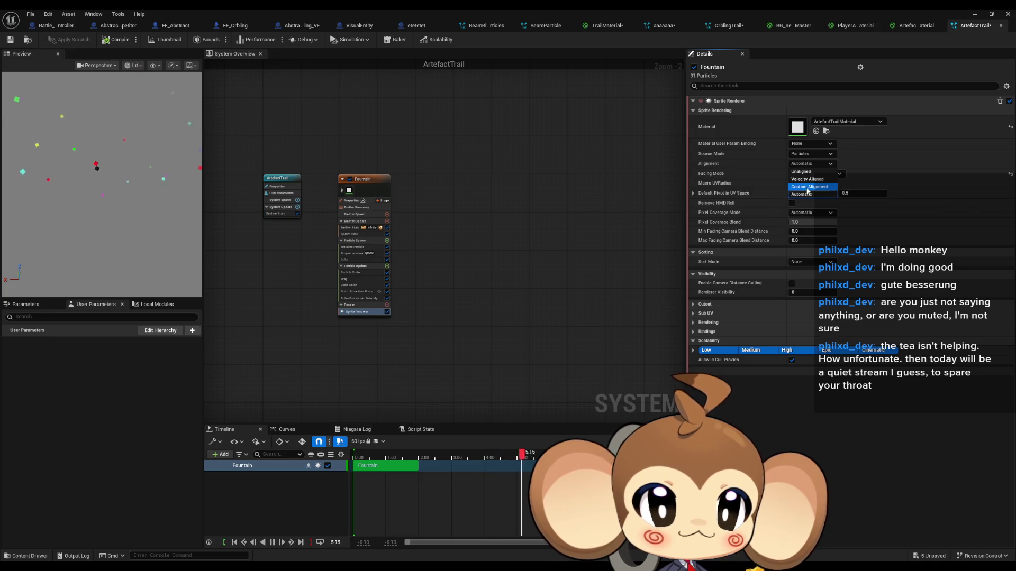
{"action": "key", "text": "Escape"}
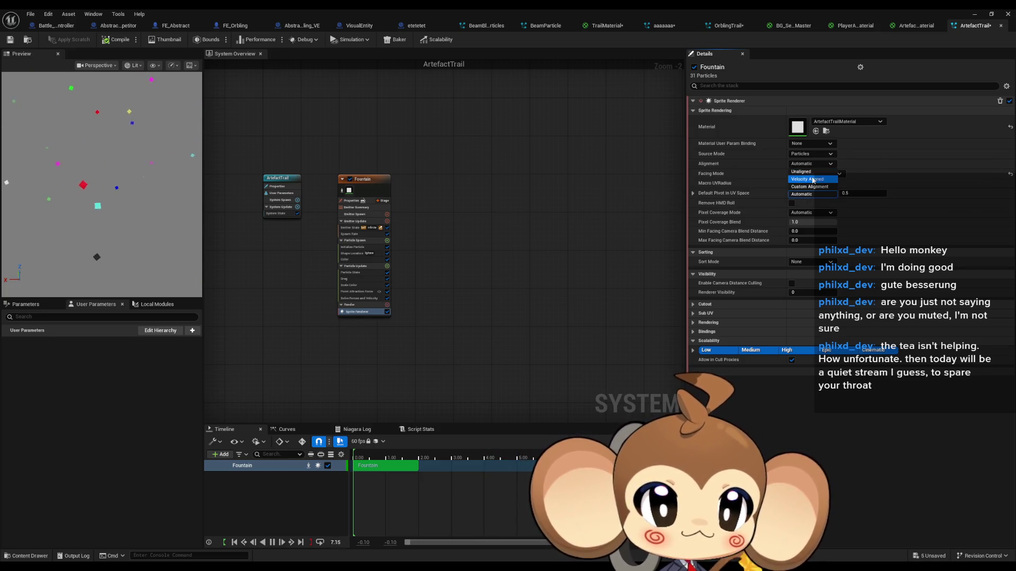
{"action": "left_click", "coordinate": [809, 164]}
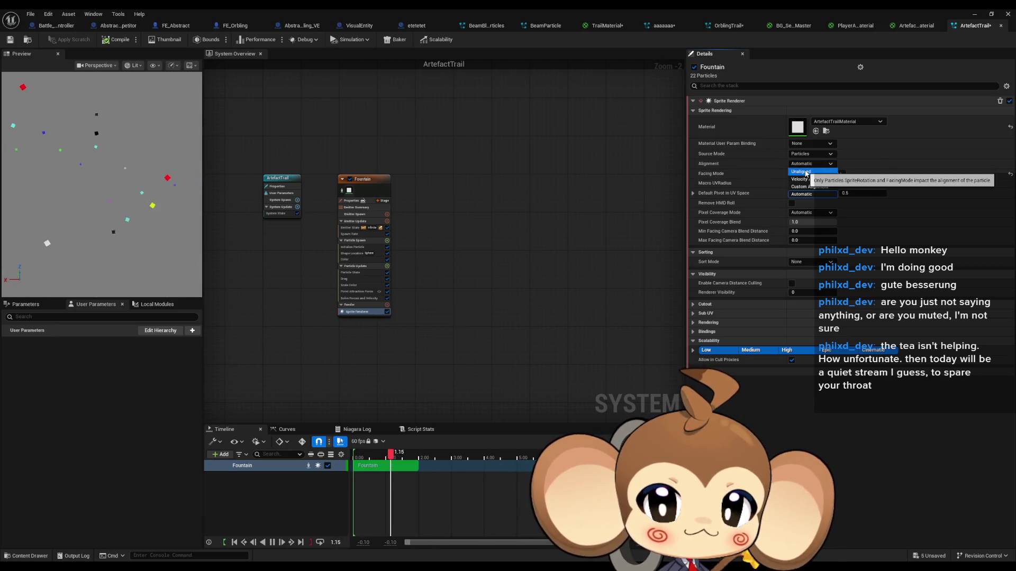
{"action": "left_click", "coordinate": [806, 172]}
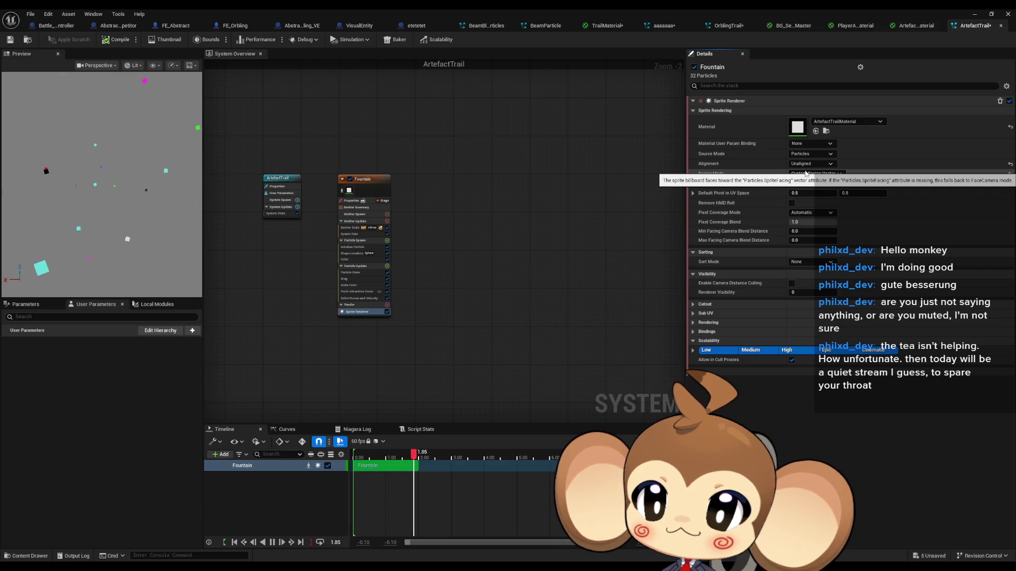
Return Alignment to Automatic and try Face Camera Position, Distance Blend, then Custom Facing Vector.
{"action": "left_click", "coordinate": [808, 164]}
{"action": "left_click", "coordinate": [805, 180]}
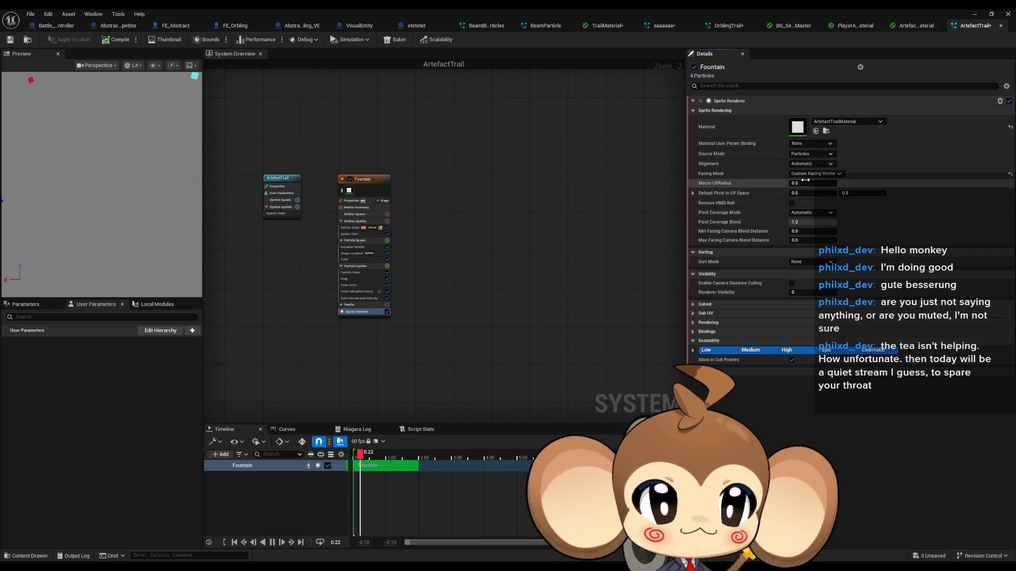
{"action": "left_click", "coordinate": [814, 174]}
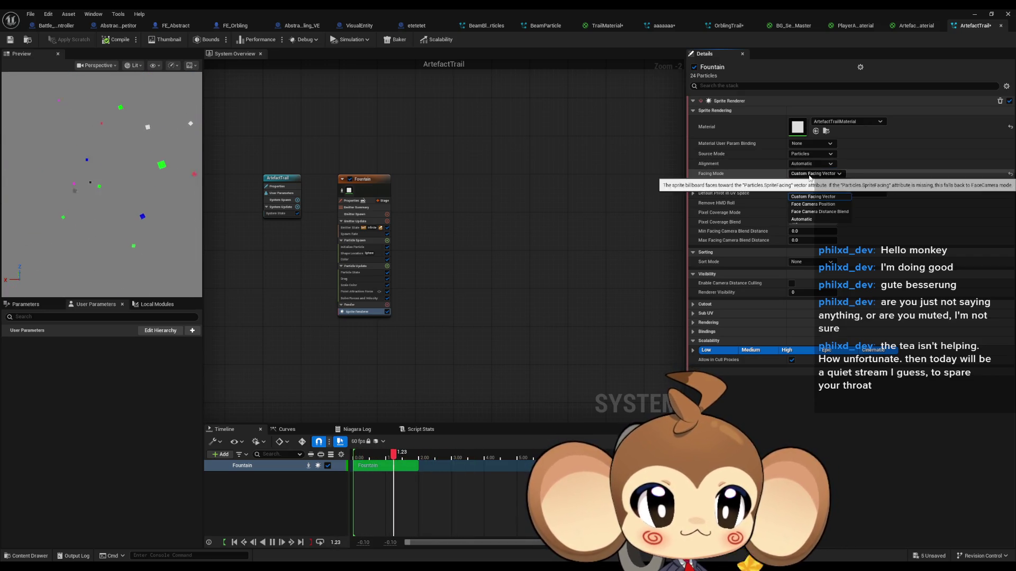
{"action": "left_click", "coordinate": [813, 205]}
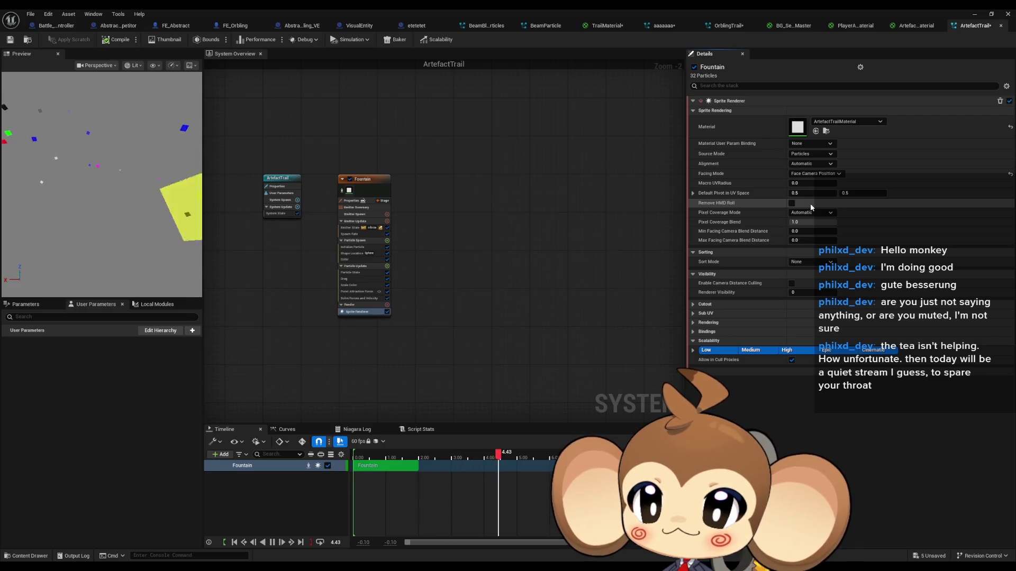
{"action": "left_click", "coordinate": [815, 174]}
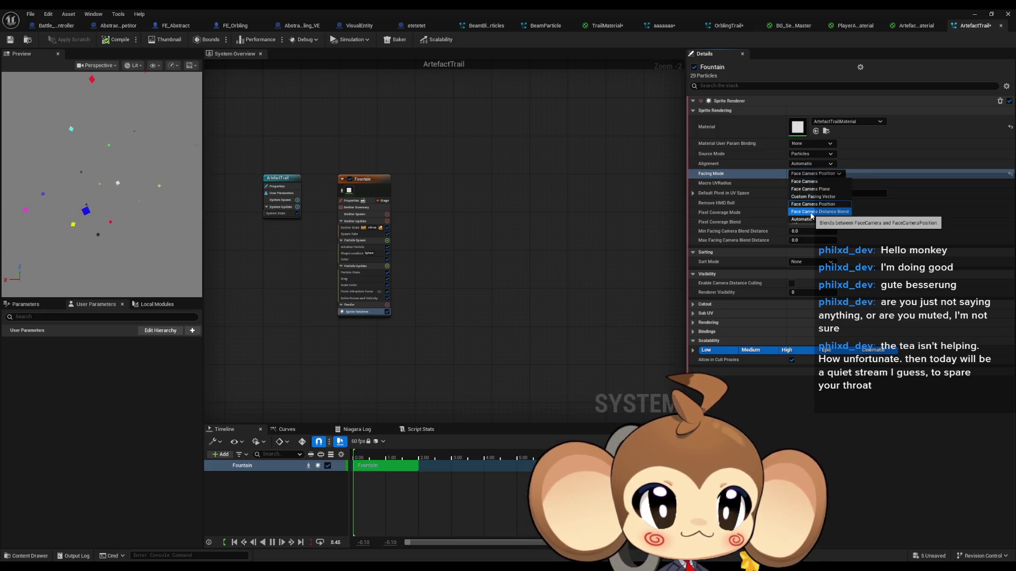
{"action": "left_click", "coordinate": [811, 212]}
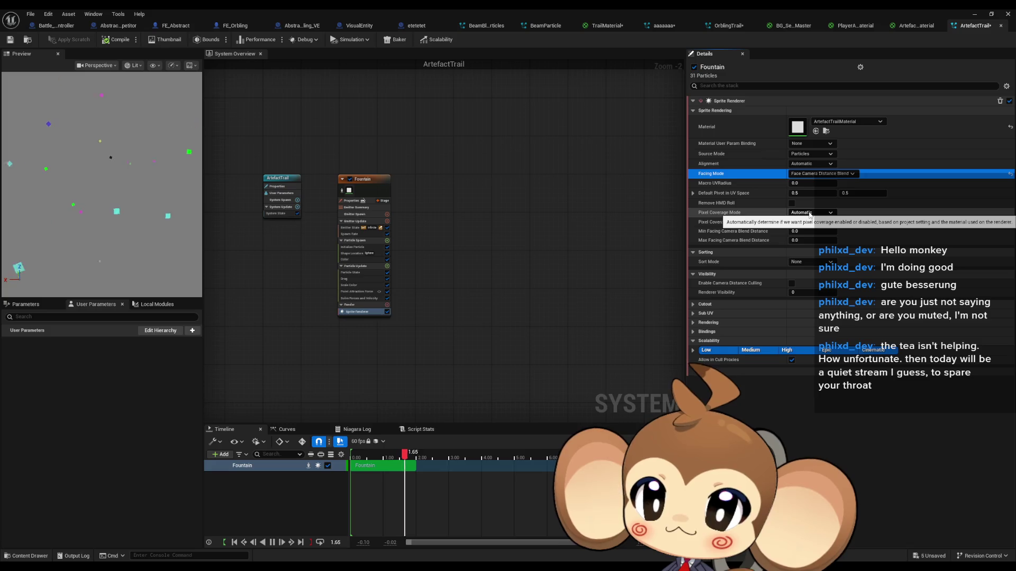
{"action": "left_click", "coordinate": [807, 173]}
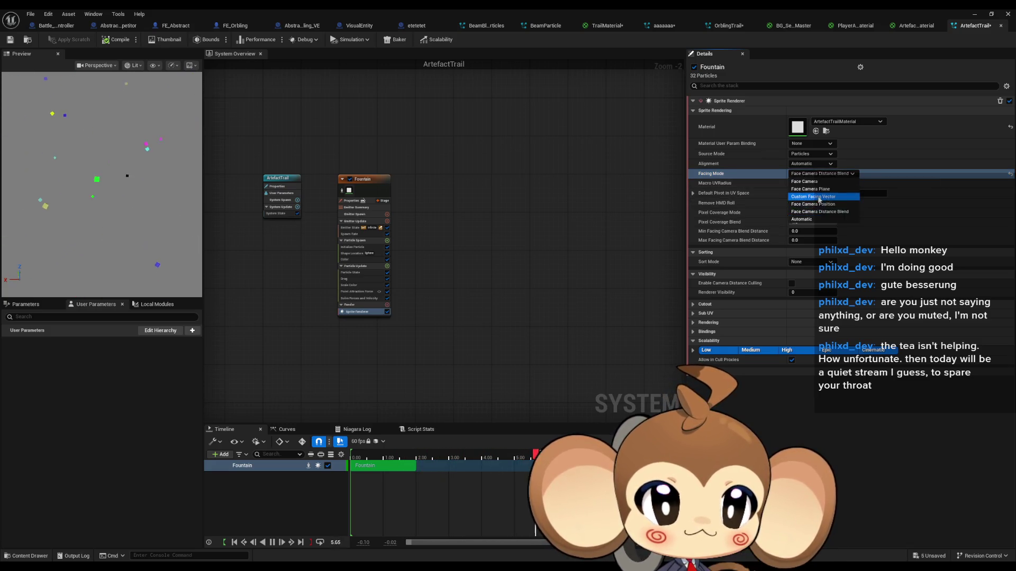
{"action": "left_click", "coordinate": [818, 197]}
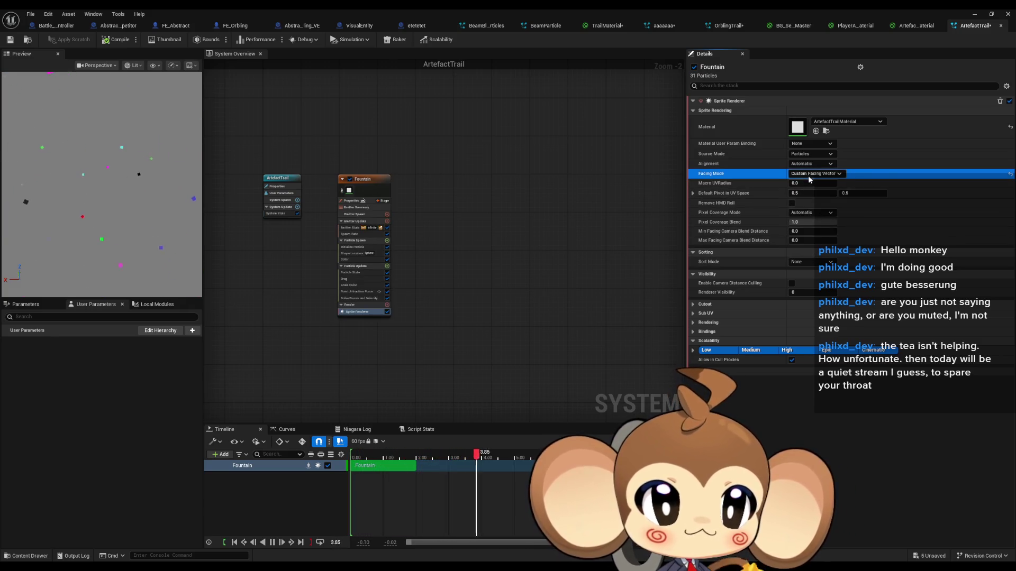
Try Face Camera Plane and Face Camera, then settle Facing Mode on Automatic.
{"action": "left_click", "coordinate": [810, 177]}
{"action": "left_click", "coordinate": [812, 192]}
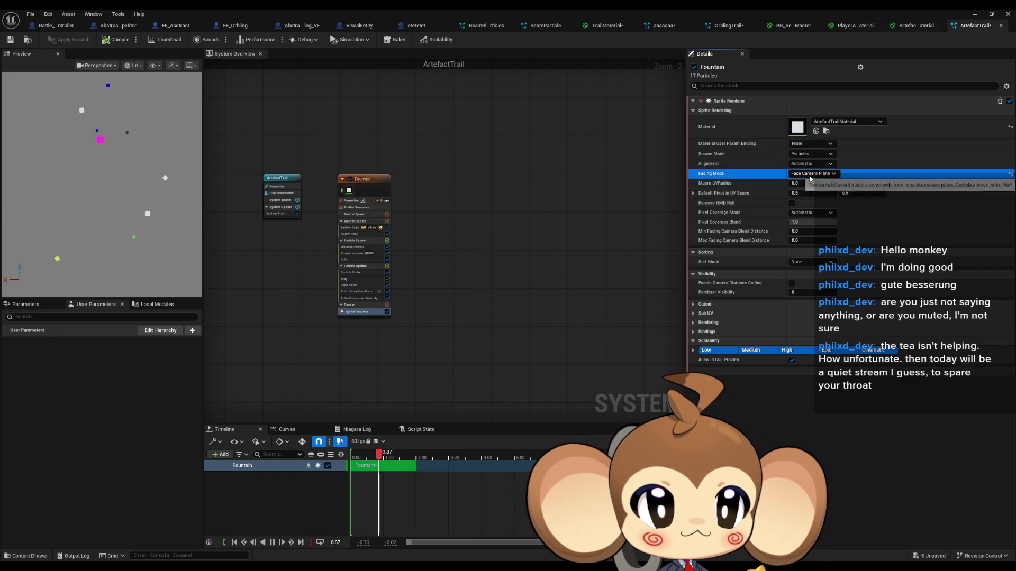
{"action": "left_click", "coordinate": [815, 175]}
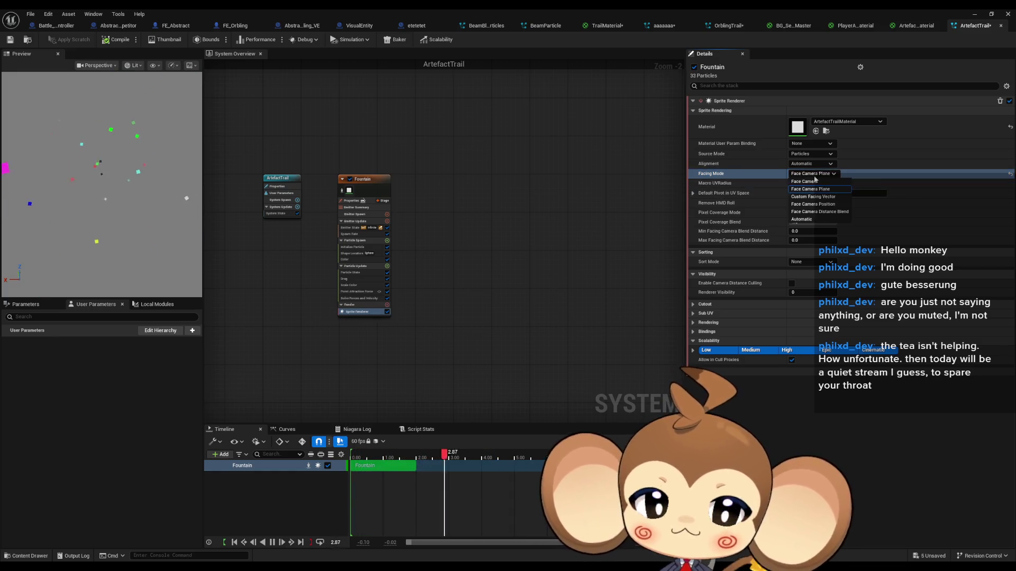
{"action": "left_click", "coordinate": [817, 184]}
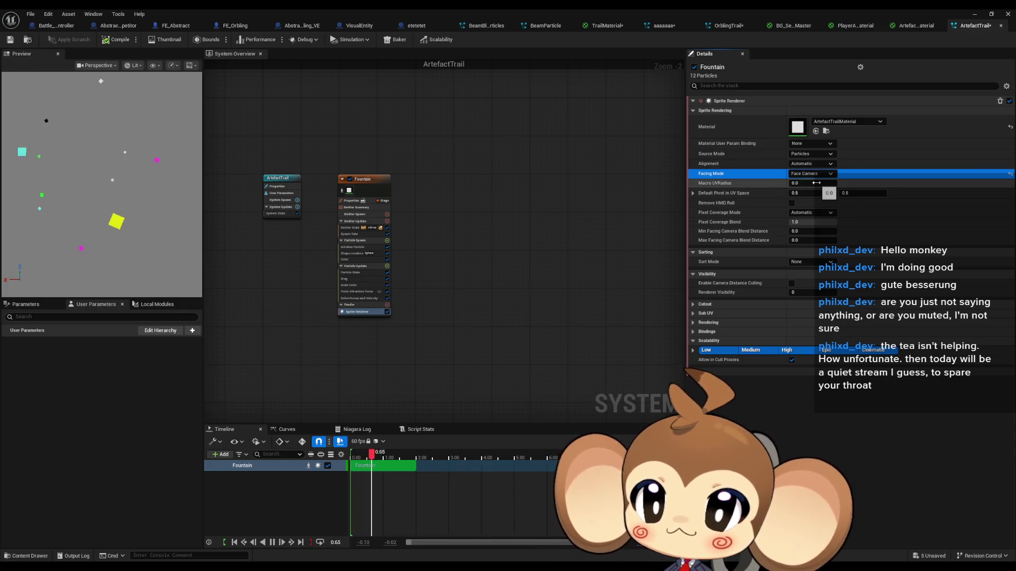
{"action": "left_click", "coordinate": [811, 175]}
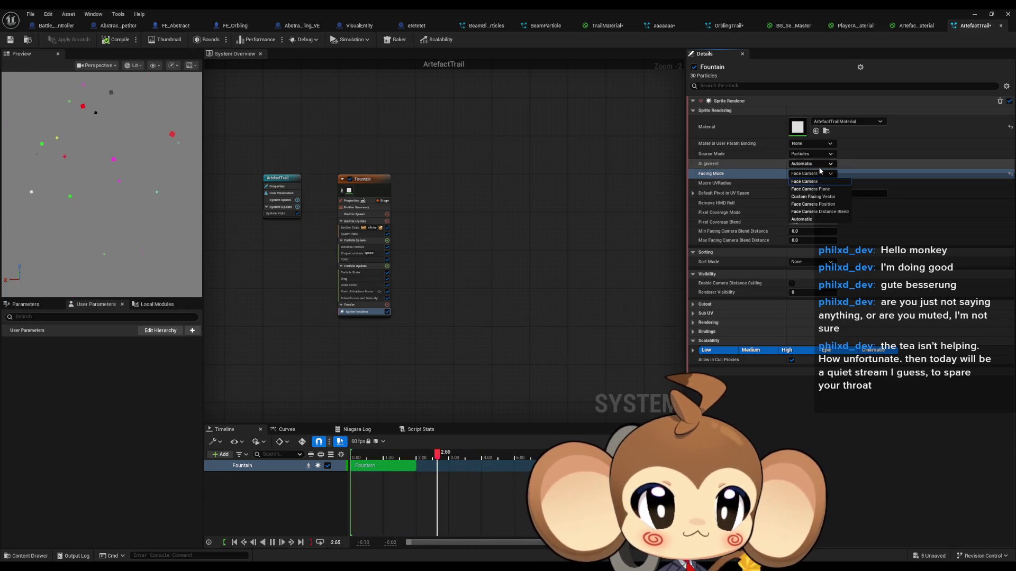
{"action": "left_click", "coordinate": [802, 219]}
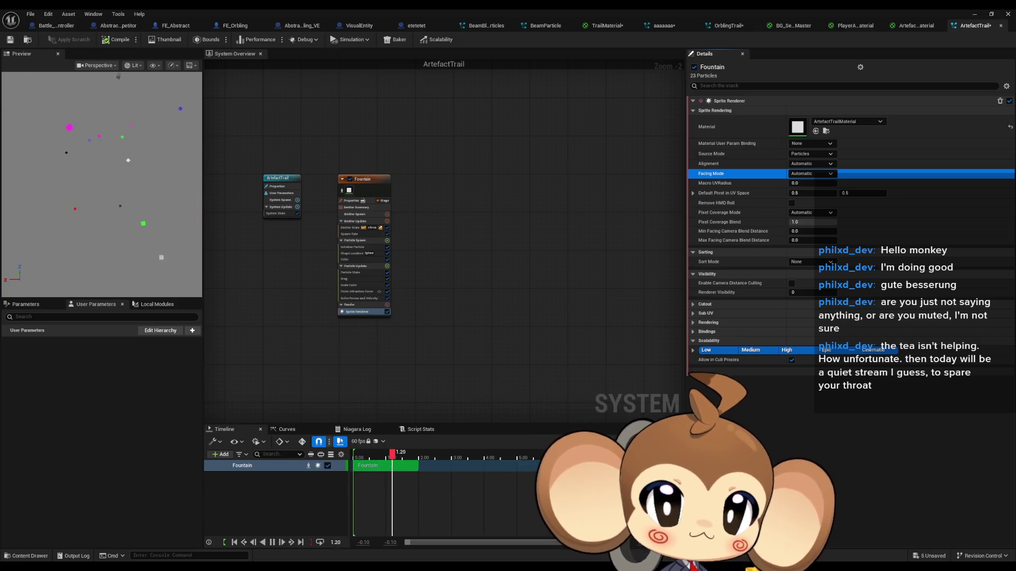
{"action": "double_click", "coordinate": [801, 122]}
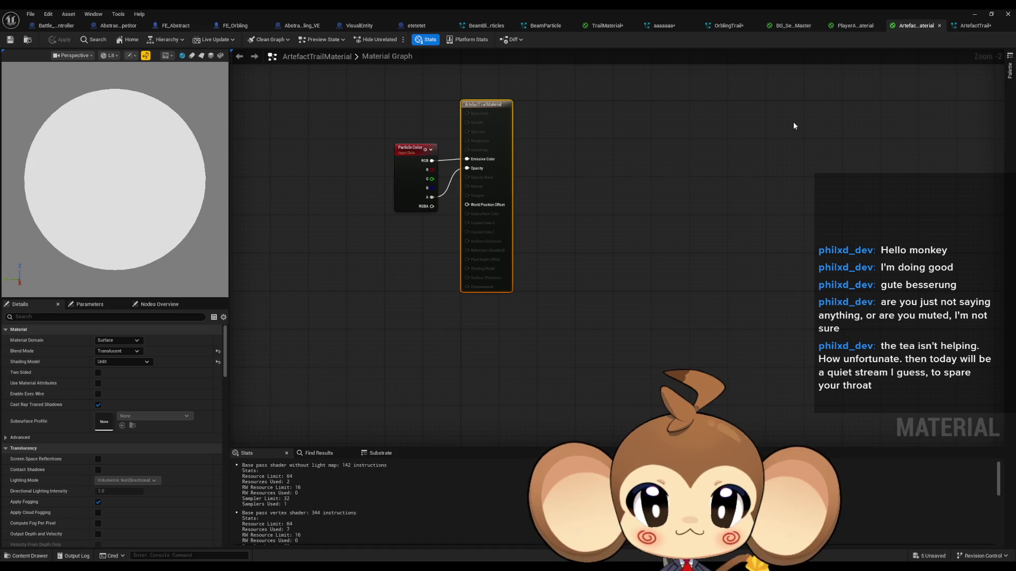
{"action": "left_click", "coordinate": [971, 27]}
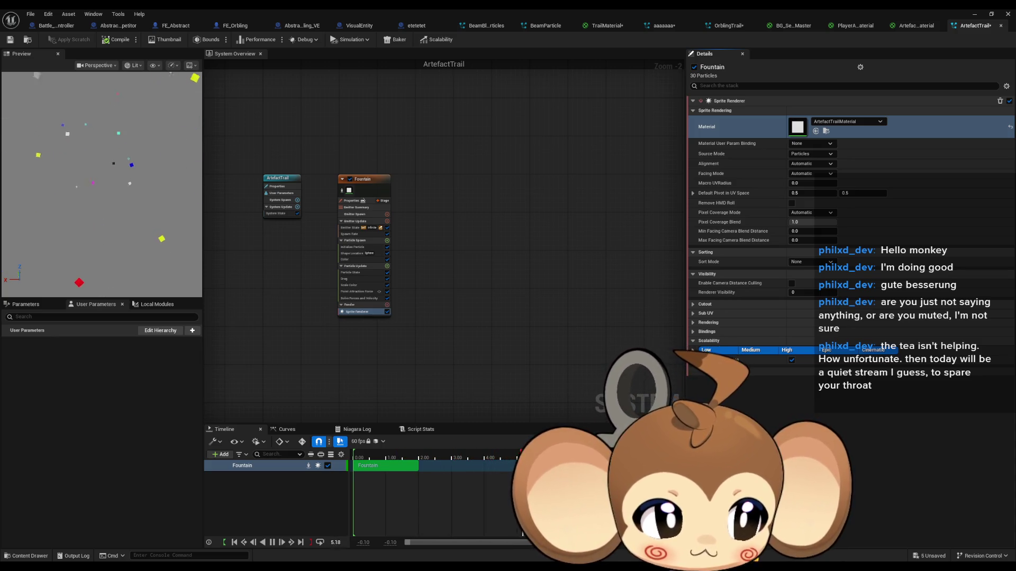
{"action": "scroll", "coordinate": [297, 288], "scroll_direction": "up", "scroll_amount": 2}
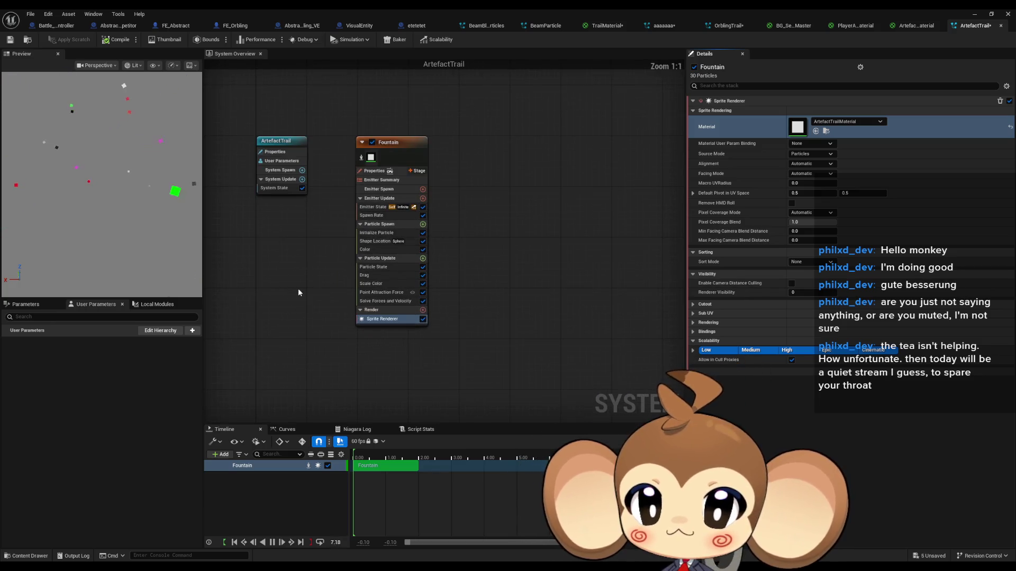
Inspect the Fountain's Shape Location, Emitter State and Spawn Rate modules, then Initialize Particle.
{"action": "left_click_drag", "start_coordinate": [321, 297], "coordinate": [351, 338]}
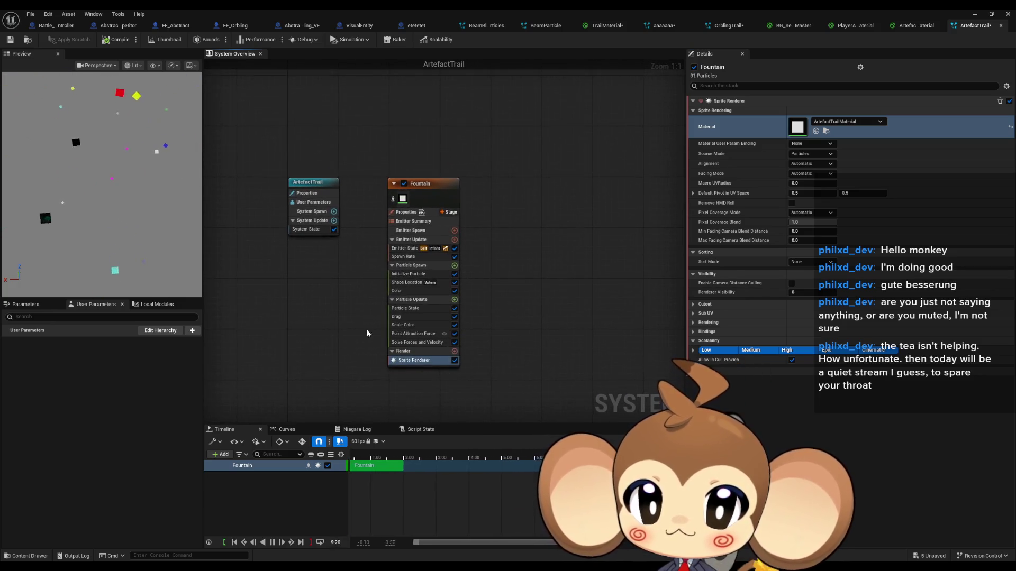
{"action": "left_click", "coordinate": [408, 283]}
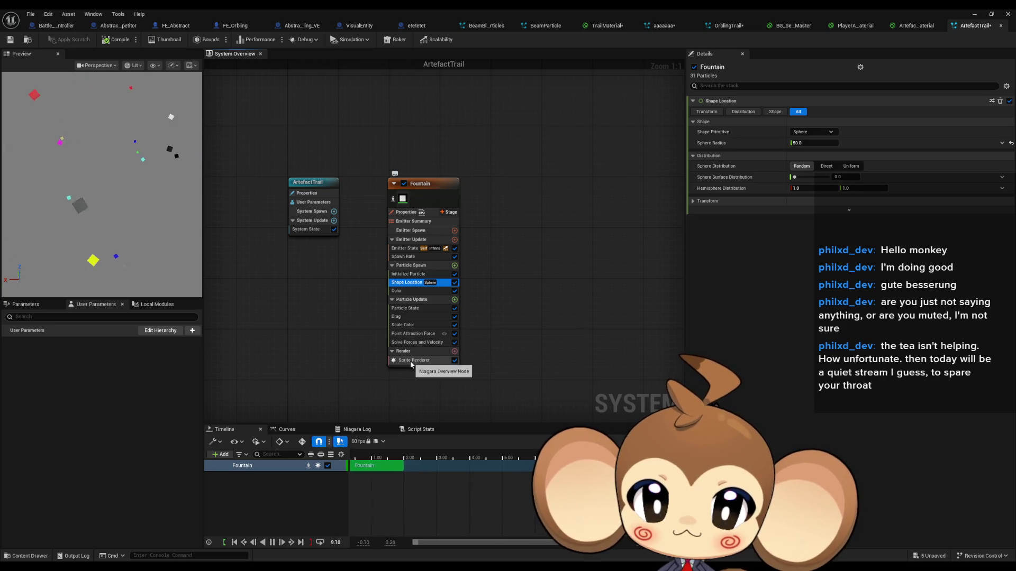
{"action": "left_click", "coordinate": [405, 250]}
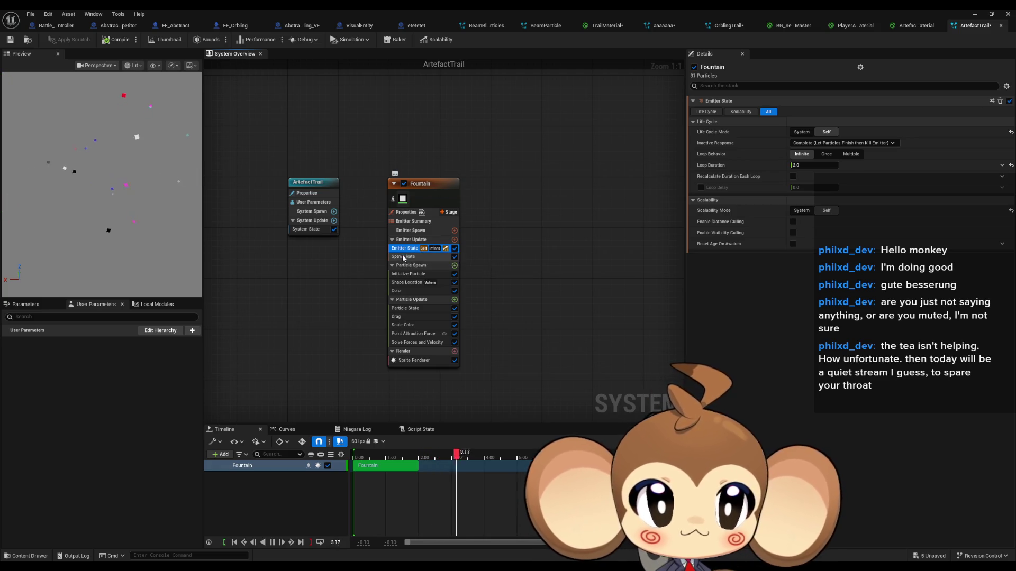
{"action": "left_click", "coordinate": [403, 257]}
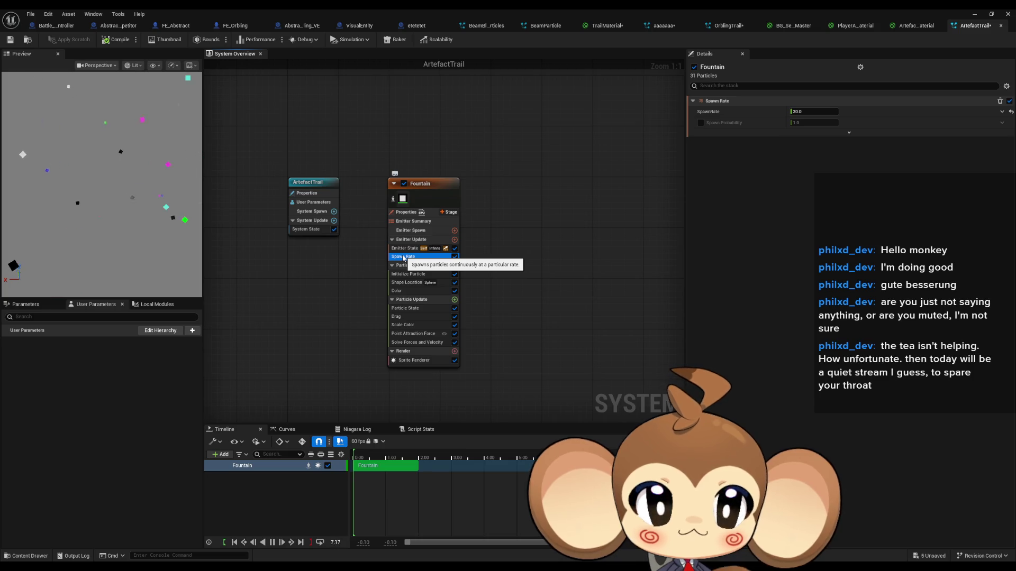
{"action": "left_click", "coordinate": [404, 274]}
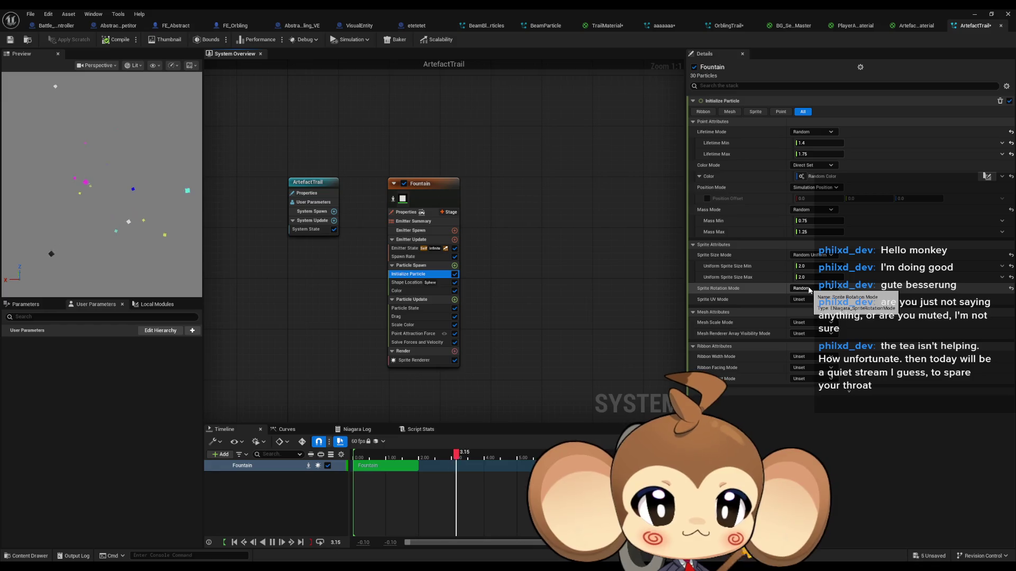
Set Fountain's Sprite Rotation Mode to Random, keeping Sprite Size Mode at Random Uniform.
{"action": "left_click", "coordinate": [812, 289]}
{"action": "left_click", "coordinate": [801, 304]}
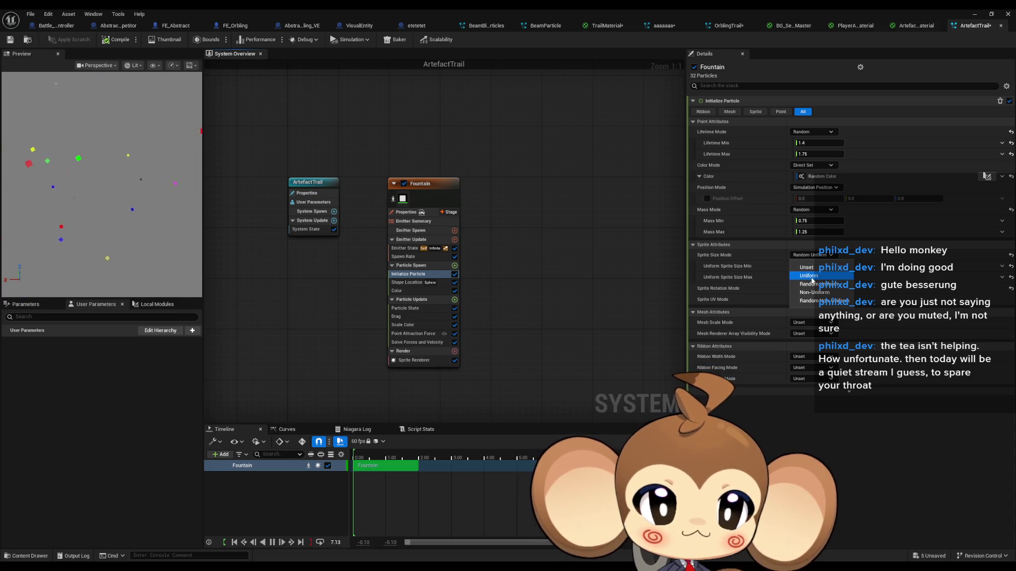
{"action": "left_click", "coordinate": [815, 284]}
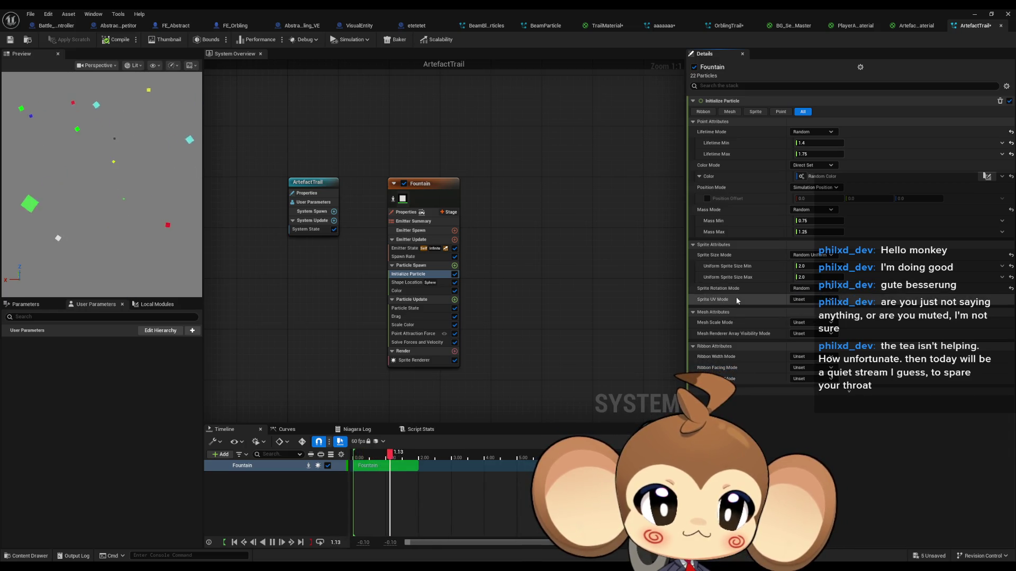
Try Random X/Y for Sprite UV Mode, then reset it to Unset.
{"action": "left_click", "coordinate": [820, 300]}
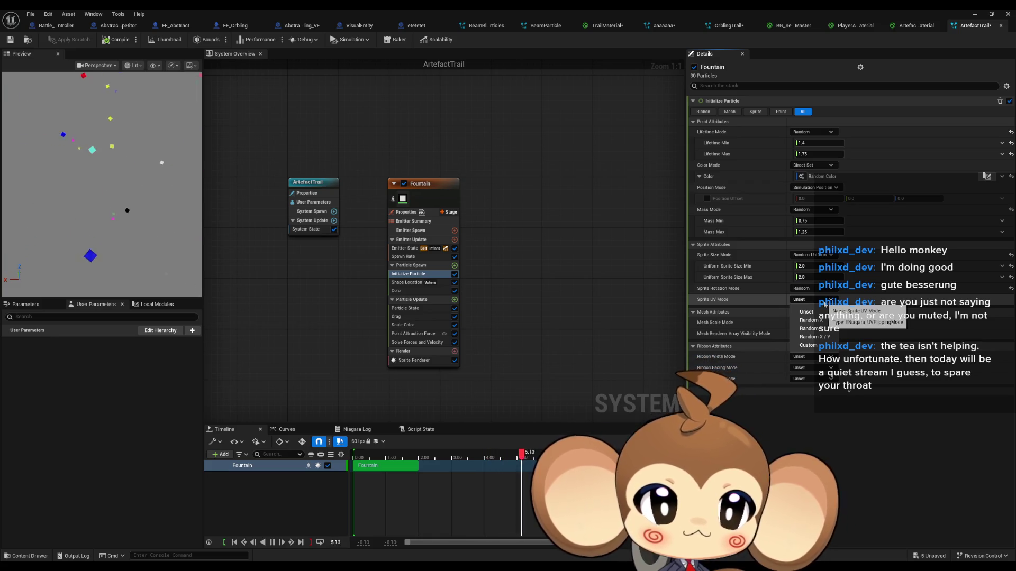
{"action": "left_click", "coordinate": [819, 337]}
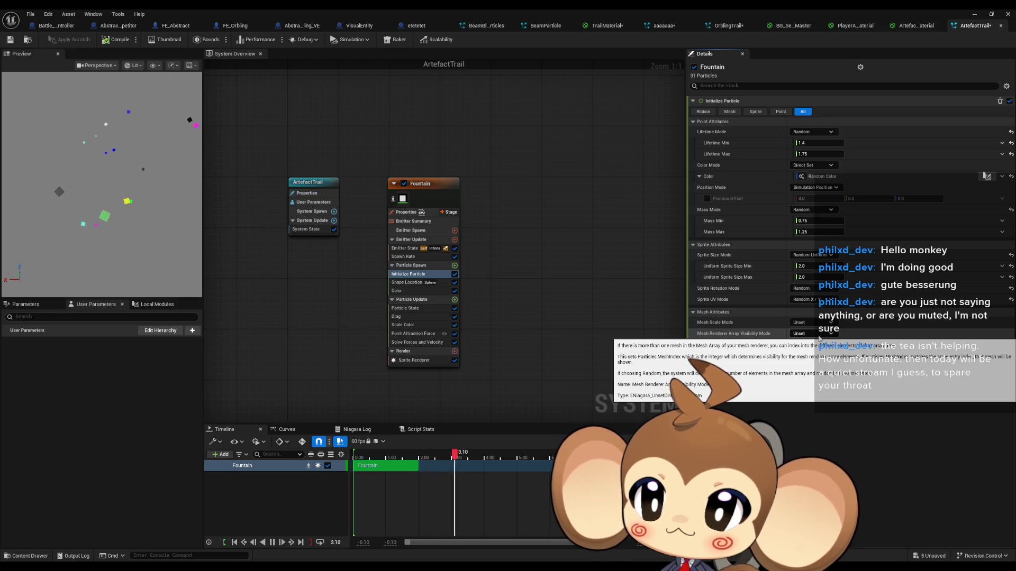
{"action": "left_click", "coordinate": [813, 299]}
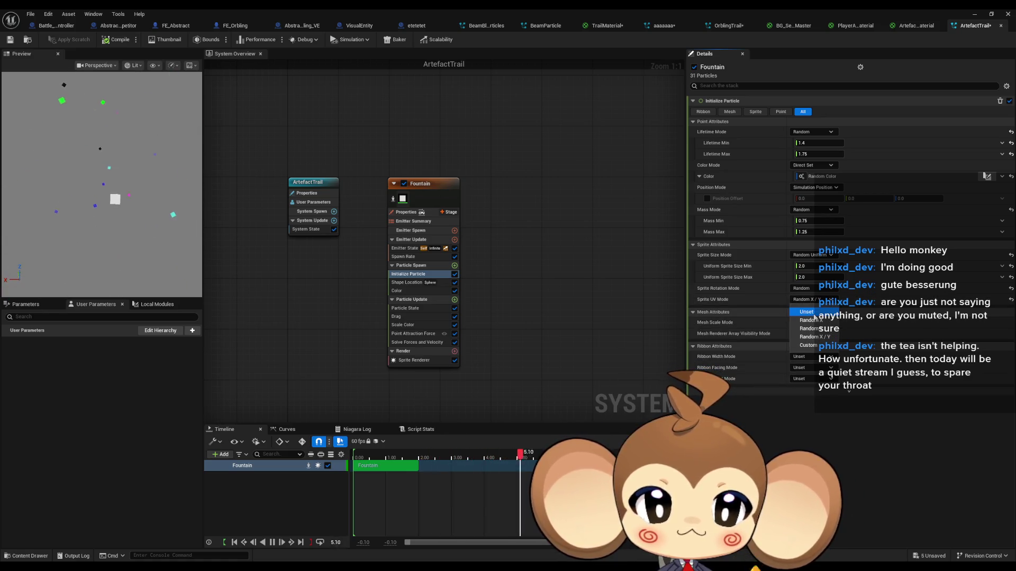
{"action": "left_click", "coordinate": [814, 313]}
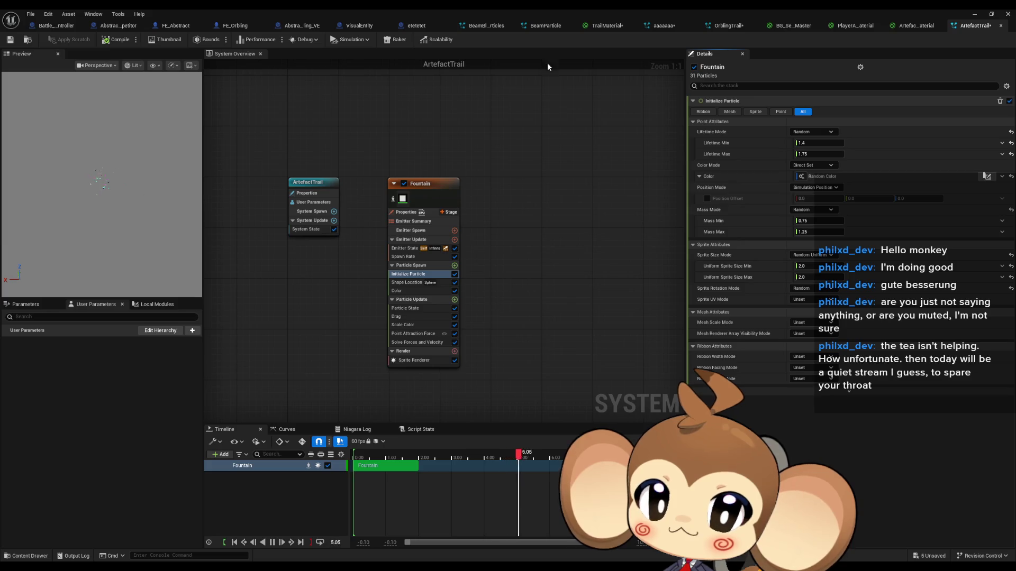
{"action": "double_click", "coordinate": [725, 8]}
Play the level to test ArtefactTrail, restart the session, then maximize the Niagara editor again.
{"action": "left_click_drag", "start_coordinate": [452, 225], "coordinate": [436, 305]}
{"action": "left_click", "coordinate": [192, 41]}
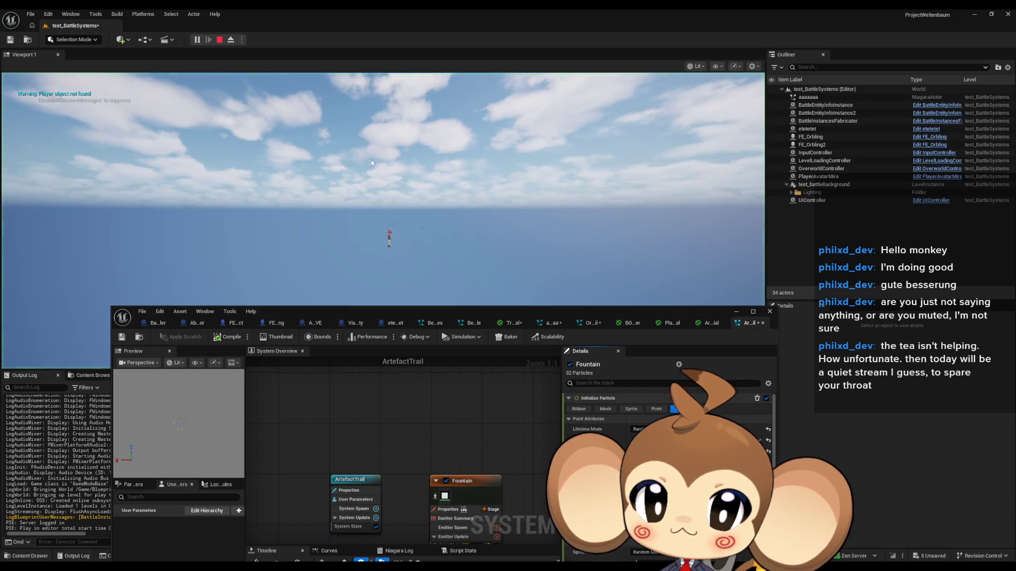
{"action": "left_click", "coordinate": [580, 199]}
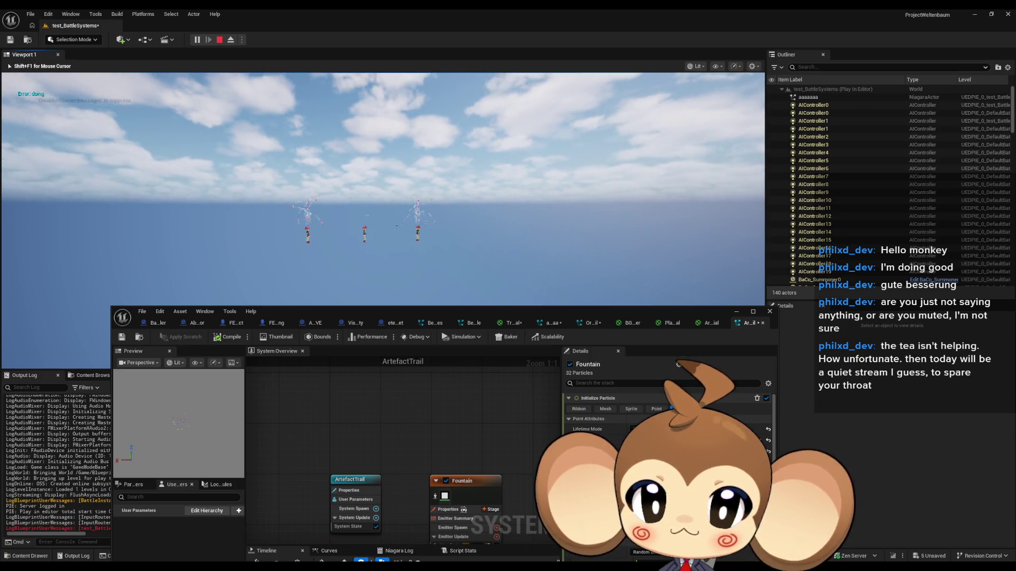
{"action": "key", "text": "Left"}
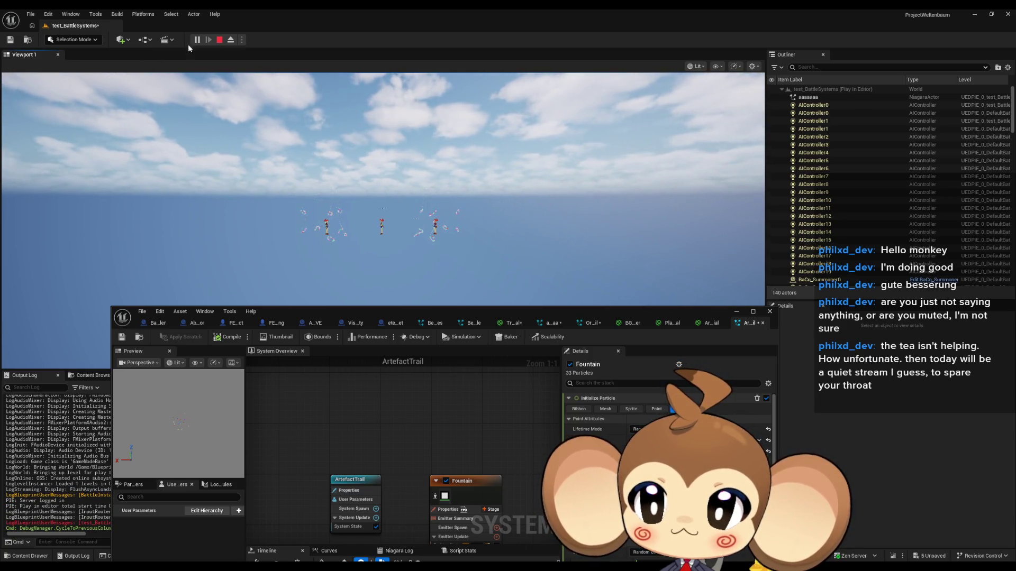
{"action": "left_click", "coordinate": [221, 42]}
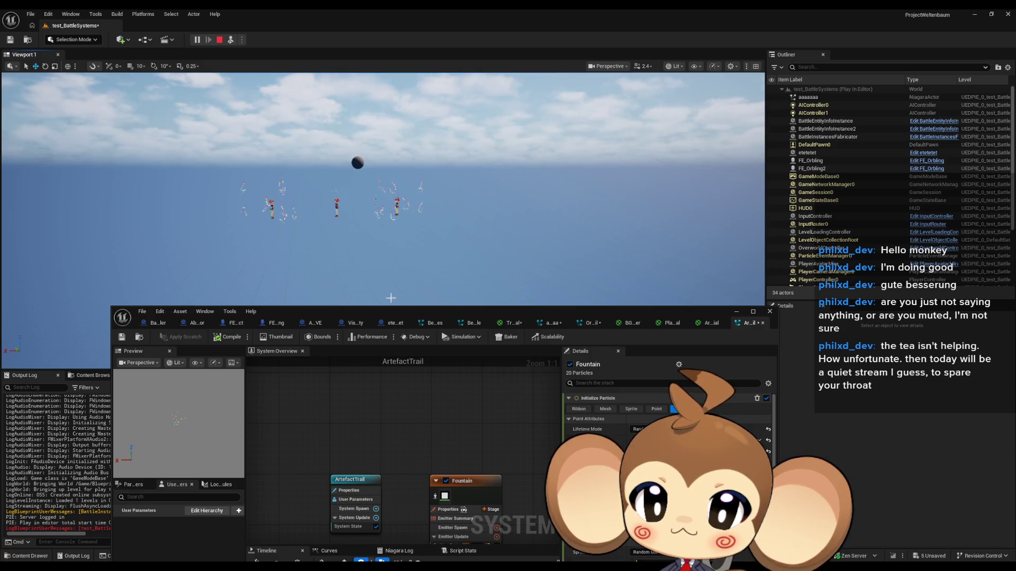
{"action": "mouse_move", "coordinate": [377, 316]}
{"action": "left_mouse_down"}
{"action": "mouse_move", "coordinate": [351, 220]}
{"action": "mouse_move", "coordinate": [402, 5]}
{"action": "left_mouse_up"}
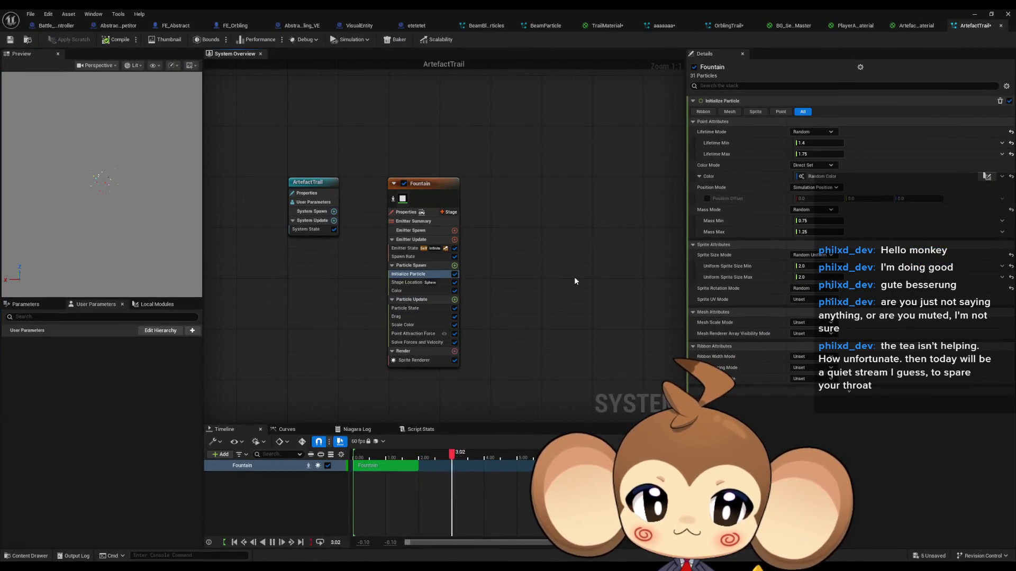
Select the Fountain emitter, clear the 'lod' Details filter, and open Project Settings from Edit.
{"action": "left_click", "coordinate": [433, 195]}
{"action": "type", "text": "lod"}
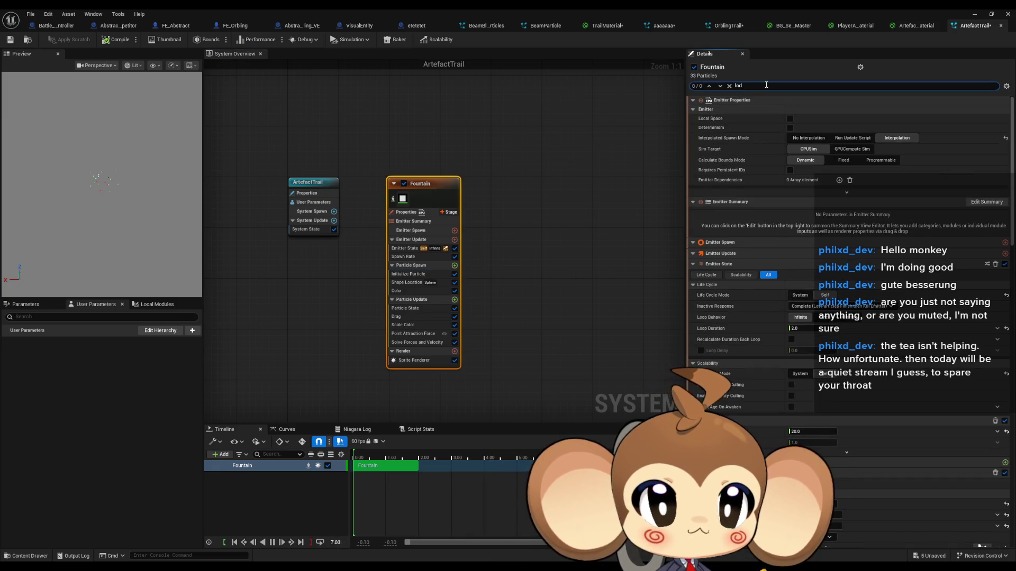
{"action": "key", "text": "BackSpace"}
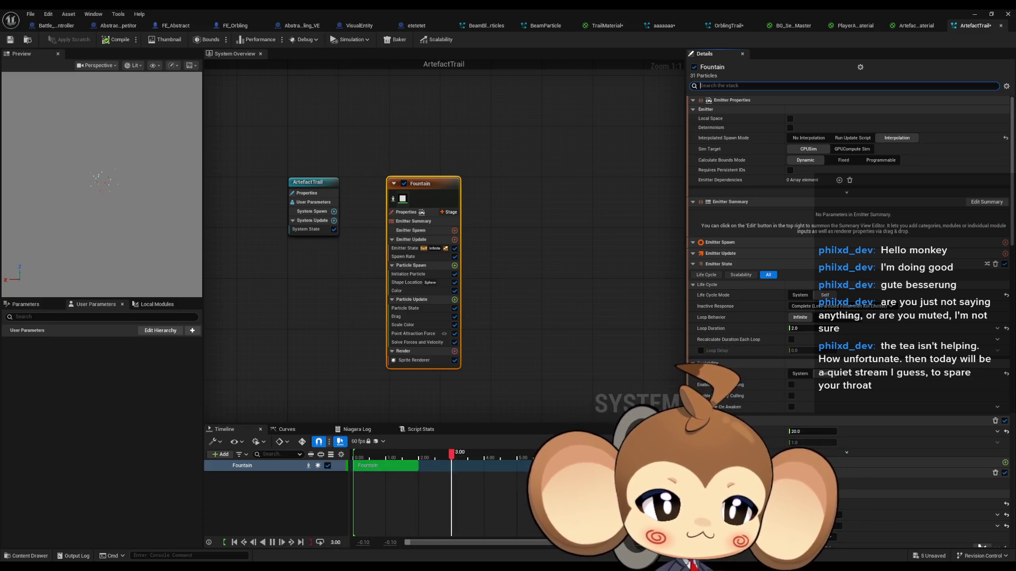
{"action": "left_click", "coordinate": [55, 16]}
{"action": "left_click", "coordinate": [74, 79]}
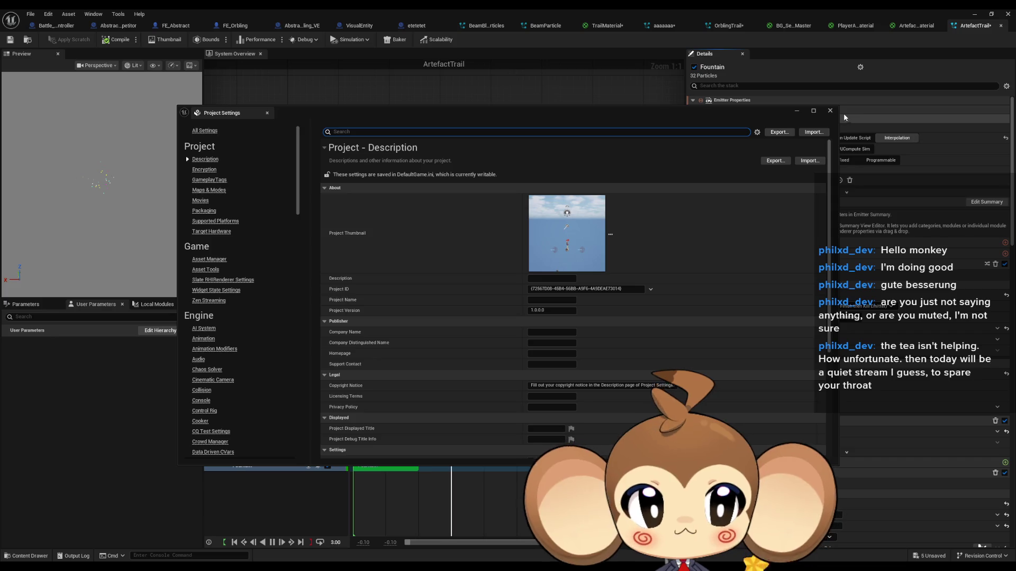
Close Project Settings, select the ArtefactTrail system node, and filter its Details by 'sca'.
{"action": "key", "text": "alt+F4"}
{"action": "left_click", "coordinate": [312, 182]}
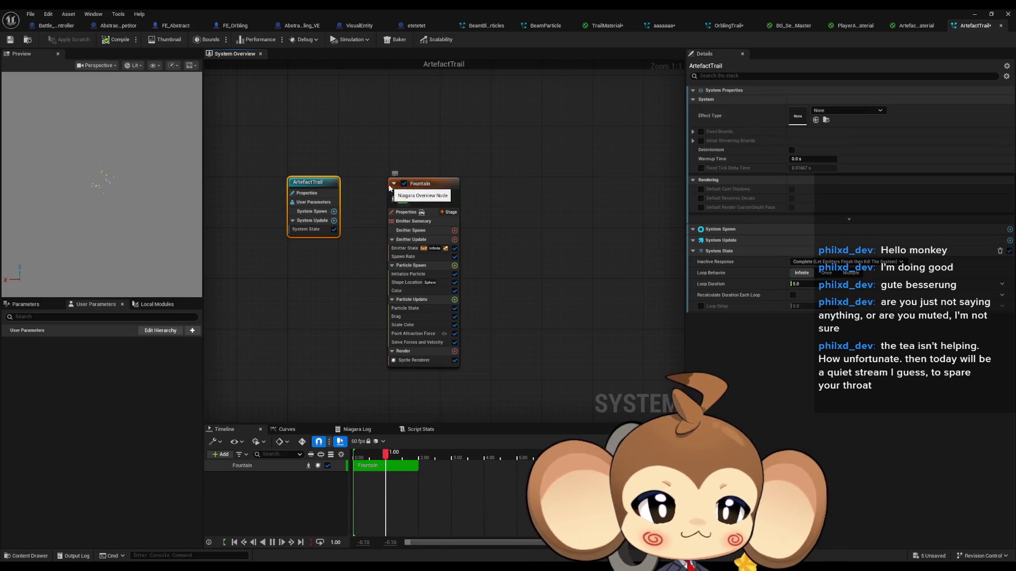
{"action": "left_click", "coordinate": [716, 78]}
{"action": "type", "text": "sca"}
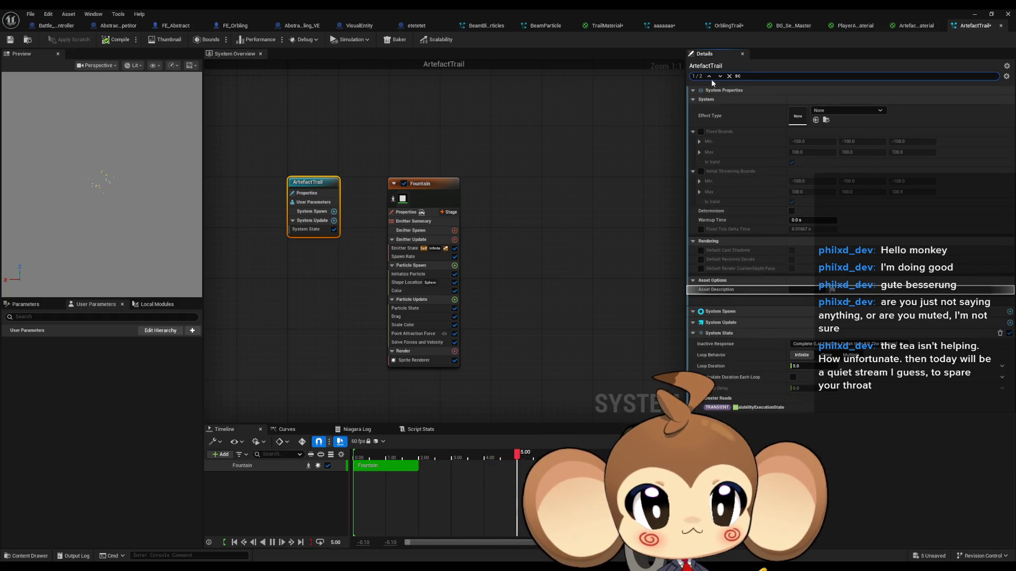
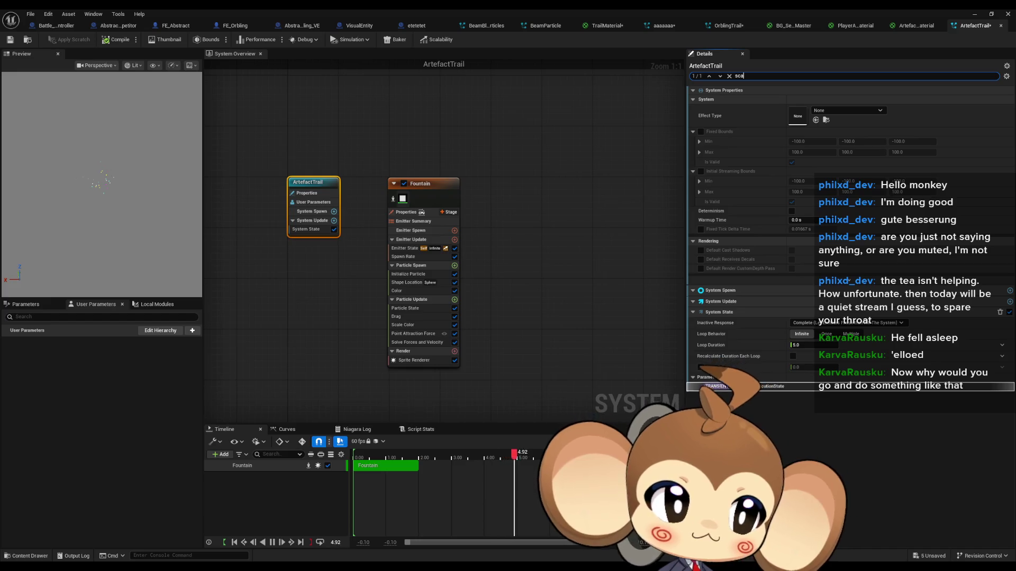
Select the Fountain emitter in ArtefactTrail and filter its Details for 'scale' settings.
{"action": "left_click", "coordinate": [430, 182]}
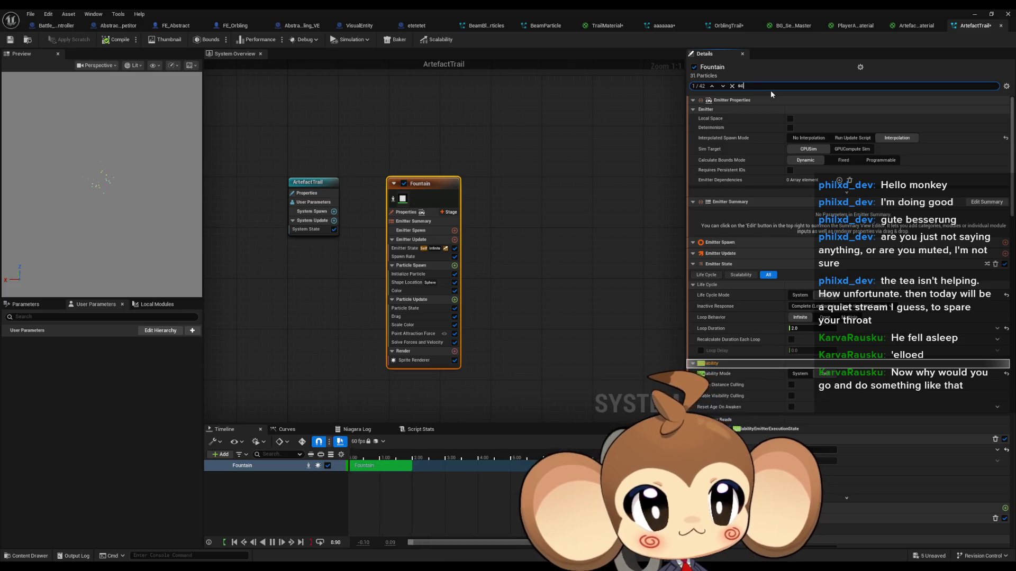
{"action": "type", "text": "ree"}
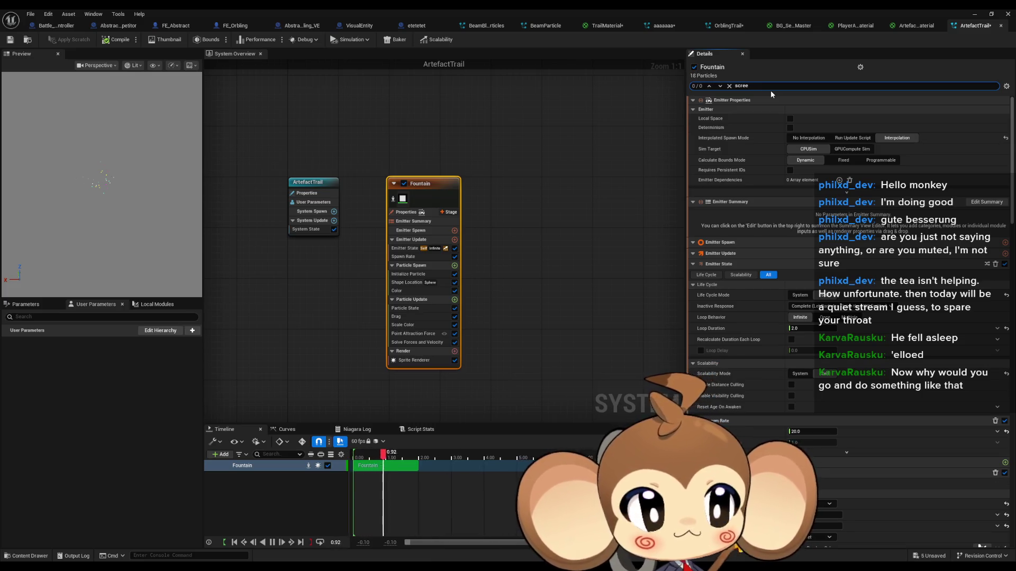
{"action": "type", "text": "alig"}
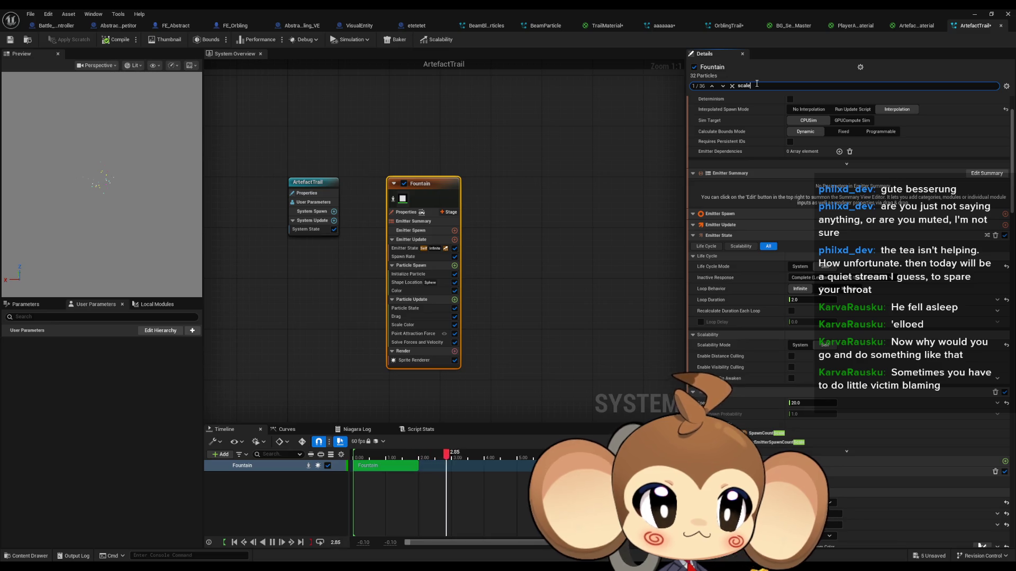
{"action": "scroll", "coordinate": [854, 284], "scroll_direction": "down", "scroll_amount": 6}
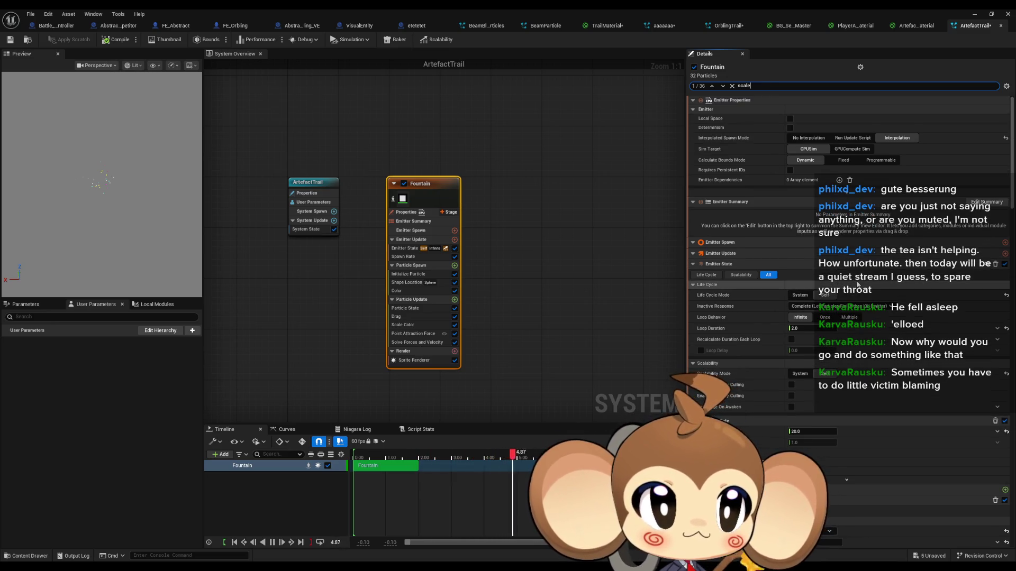
{"action": "scroll", "coordinate": [866, 282], "scroll_direction": "down", "scroll_amount": 4}
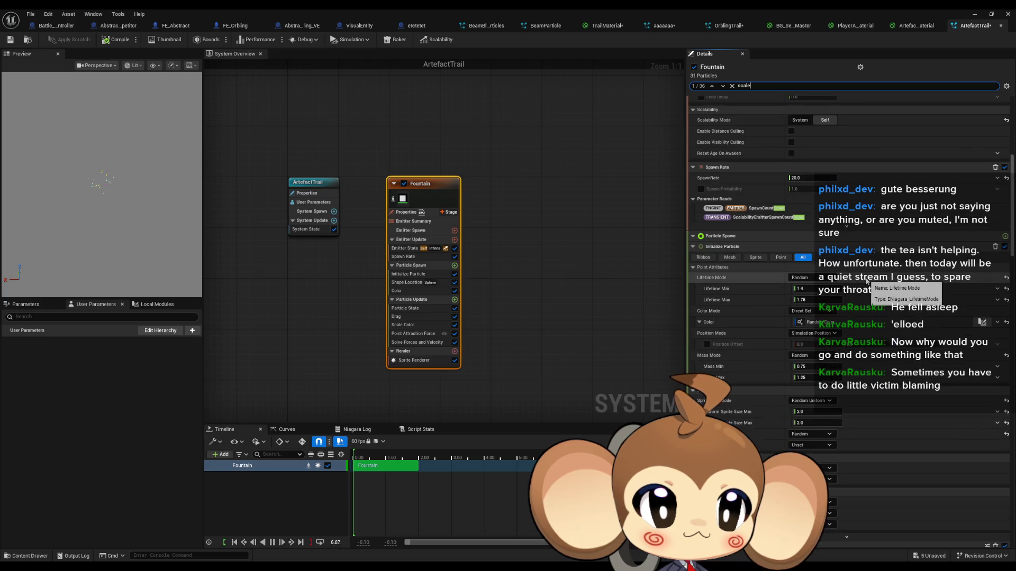
{"action": "scroll", "coordinate": [867, 282], "scroll_direction": "down", "scroll_amount": 5}
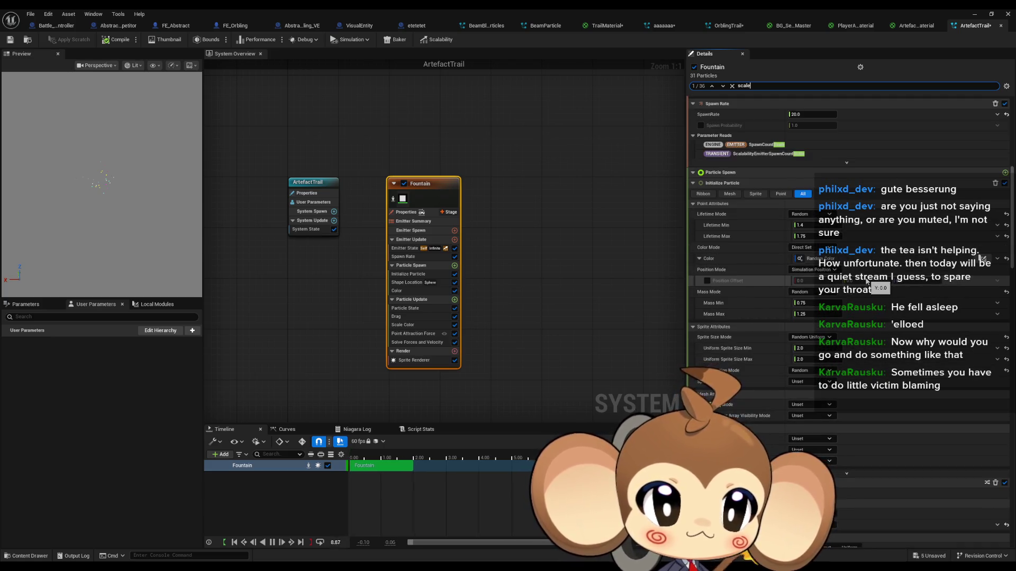
{"action": "scroll", "coordinate": [867, 282], "scroll_direction": "down", "scroll_amount": 2}
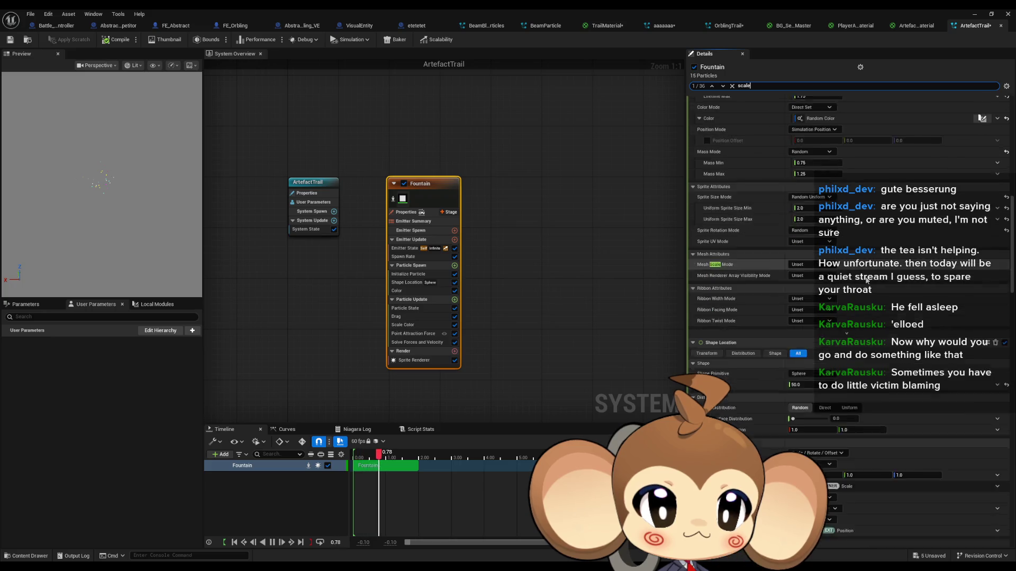
{"action": "scroll", "coordinate": [867, 282], "scroll_direction": "down", "scroll_amount": 2}
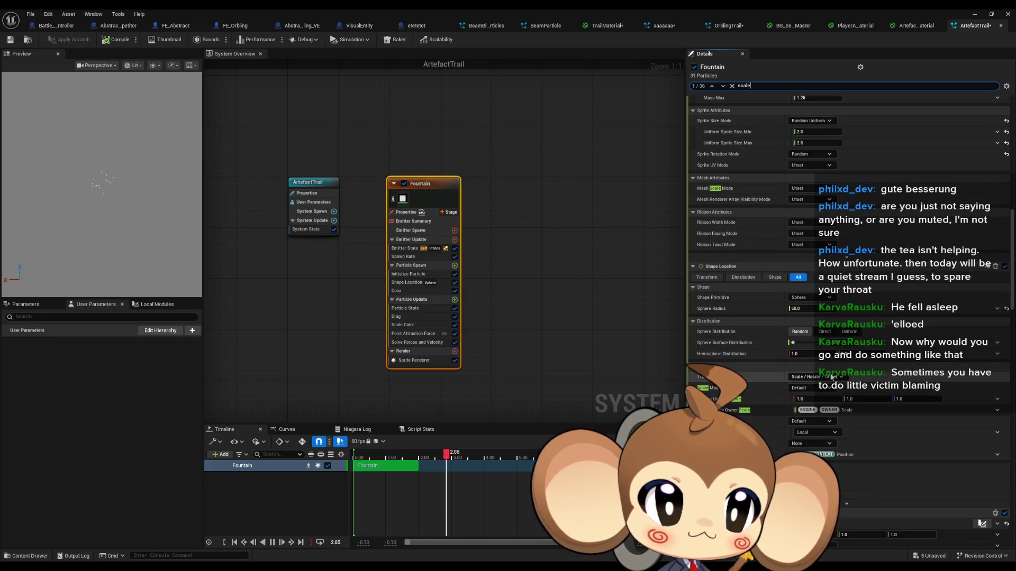
{"action": "scroll", "coordinate": [816, 348], "scroll_direction": "down", "scroll_amount": 2}
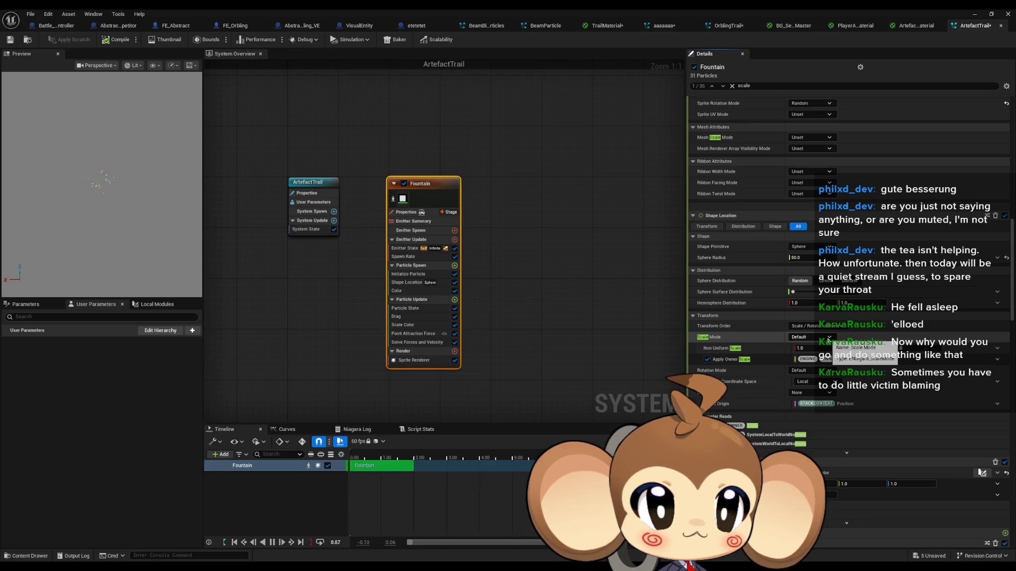
{"action": "scroll", "coordinate": [838, 390], "scroll_direction": "down", "scroll_amount": 3}
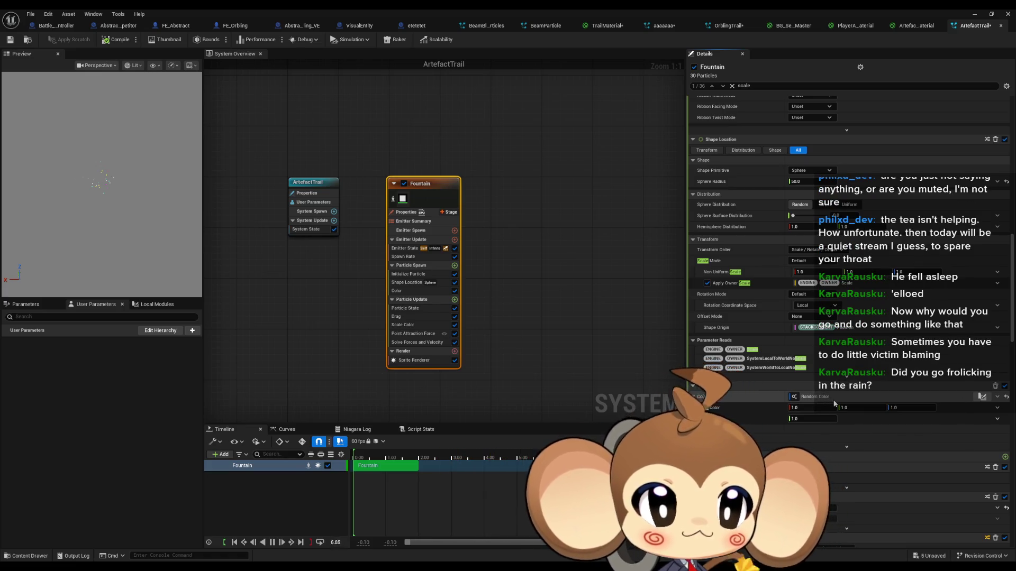
{"action": "scroll", "coordinate": [834, 394], "scroll_direction": "down", "scroll_amount": 1}
{"action": "scroll", "coordinate": [836, 397], "scroll_direction": "down", "scroll_amount": 6}
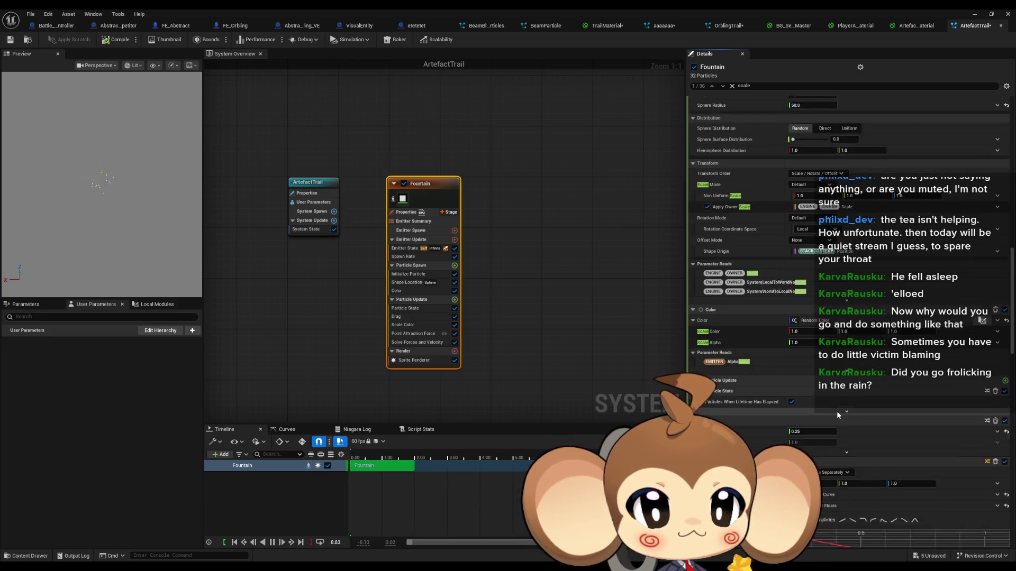
{"action": "scroll", "coordinate": [838, 411], "scroll_direction": "down", "scroll_amount": 4}
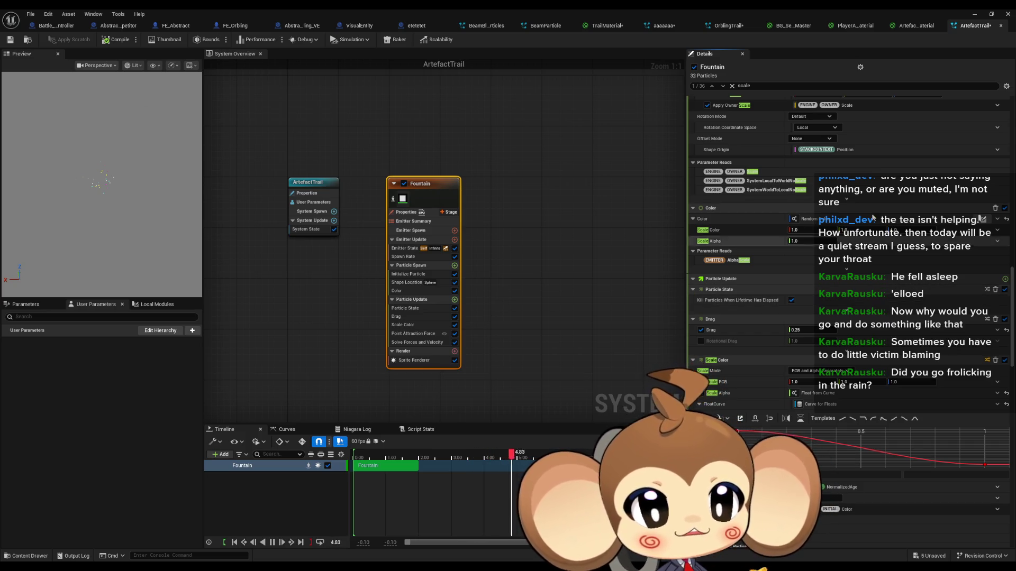
{"action": "scroll", "coordinate": [832, 375], "scroll_direction": "down", "scroll_amount": 3}
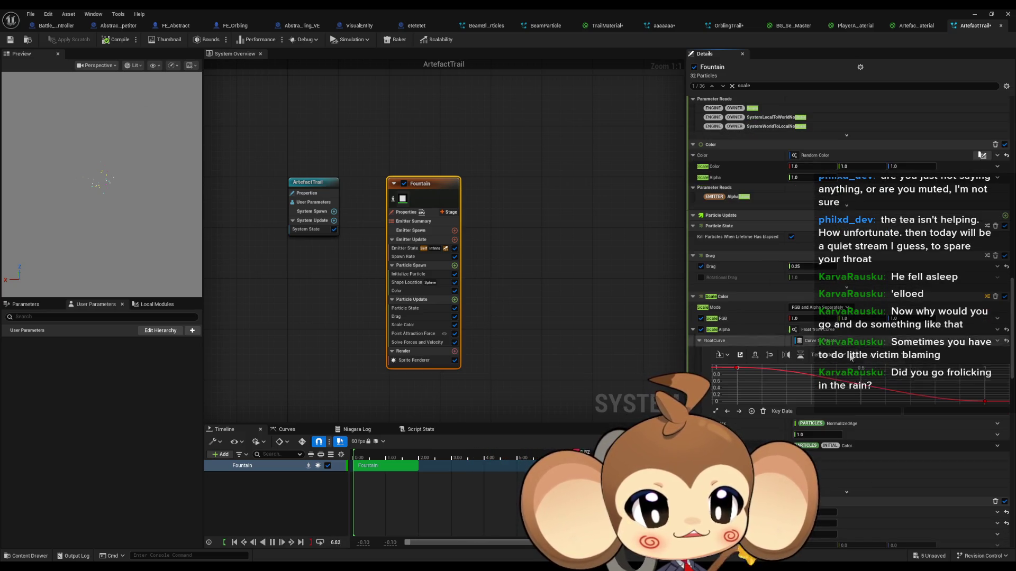
{"action": "scroll", "coordinate": [862, 351], "scroll_direction": "down", "scroll_amount": 1}
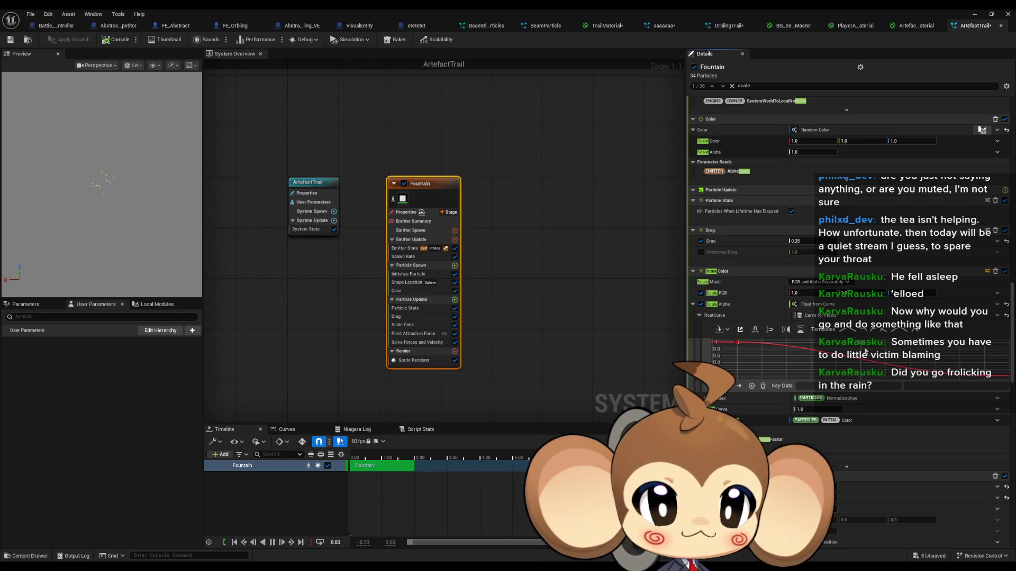
{"action": "scroll", "coordinate": [858, 376], "scroll_direction": "down", "scroll_amount": 2}
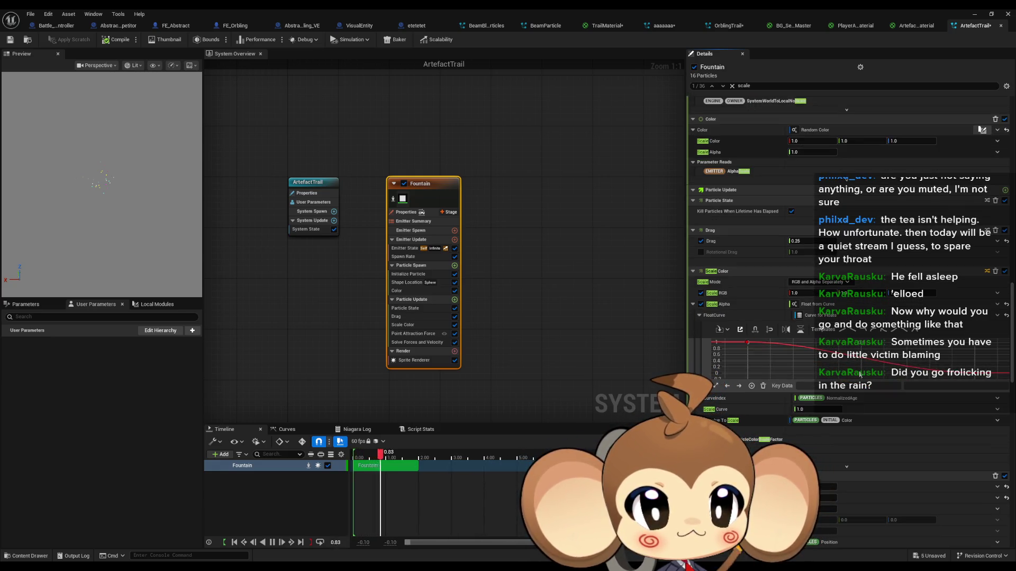
{"action": "scroll", "coordinate": [700, 357], "scroll_direction": "down", "scroll_amount": 1}
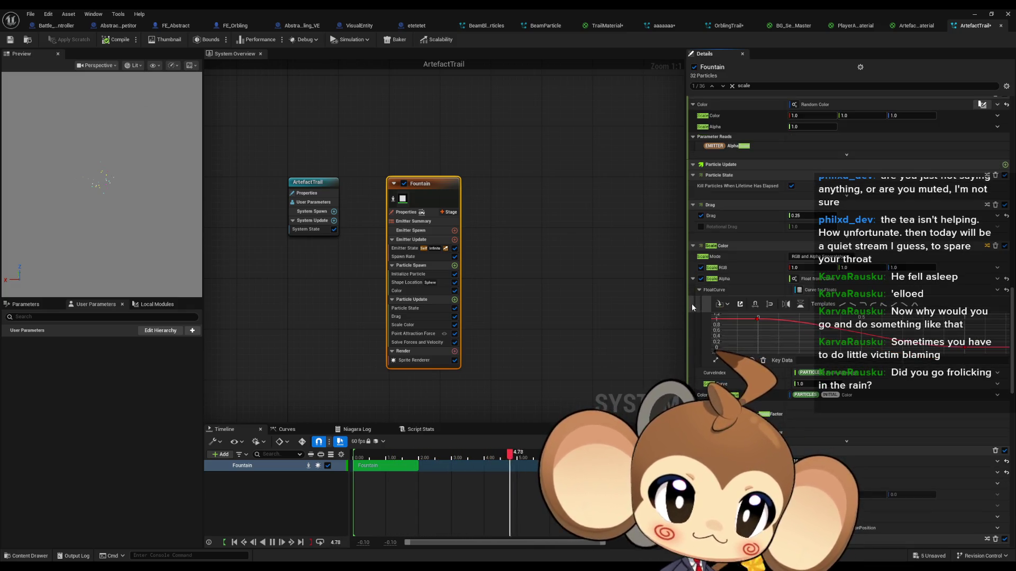
Review the Fountain Details down to Sprite Renderer and back, then deselect the emitter in System Overview.
{"action": "scroll", "coordinate": [689, 311], "scroll_direction": "down", "scroll_amount": 1}
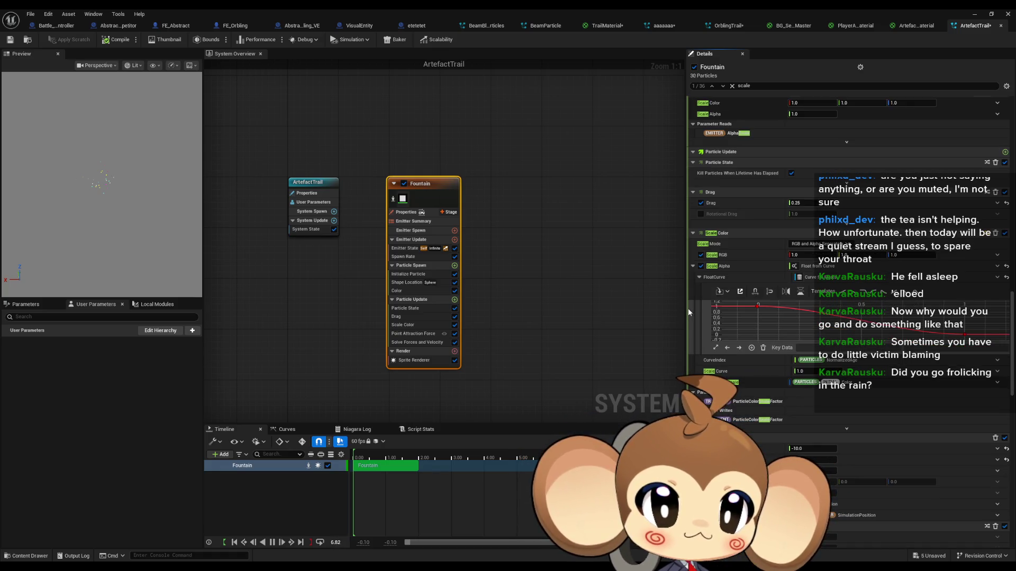
{"action": "scroll", "coordinate": [689, 311], "scroll_direction": "down", "scroll_amount": 3}
{"action": "scroll", "coordinate": [688, 308], "scroll_direction": "down", "scroll_amount": 4}
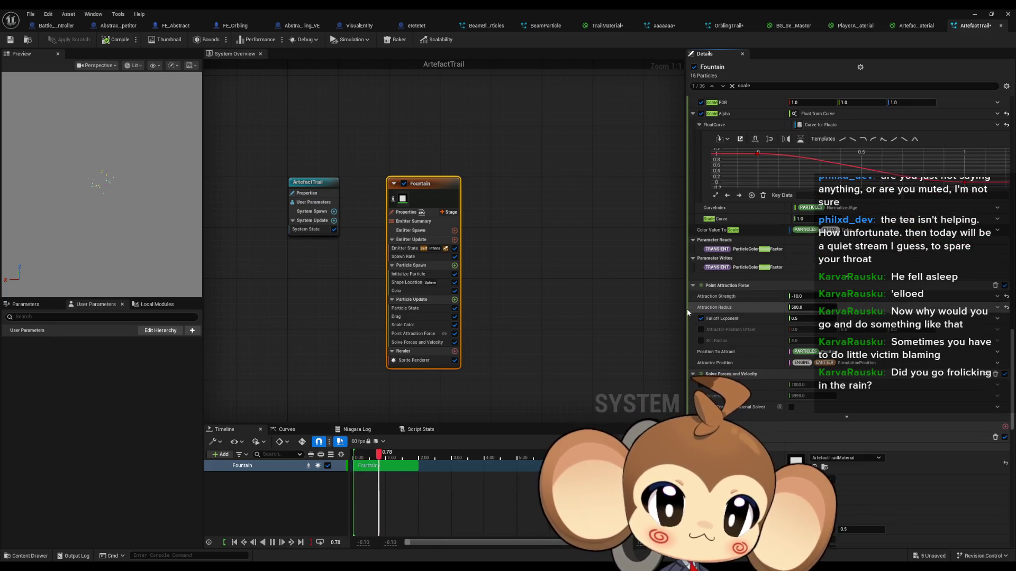
{"action": "scroll", "coordinate": [687, 309], "scroll_direction": "down", "scroll_amount": 6}
{"action": "scroll", "coordinate": [687, 309], "scroll_direction": "down", "scroll_amount": 12}
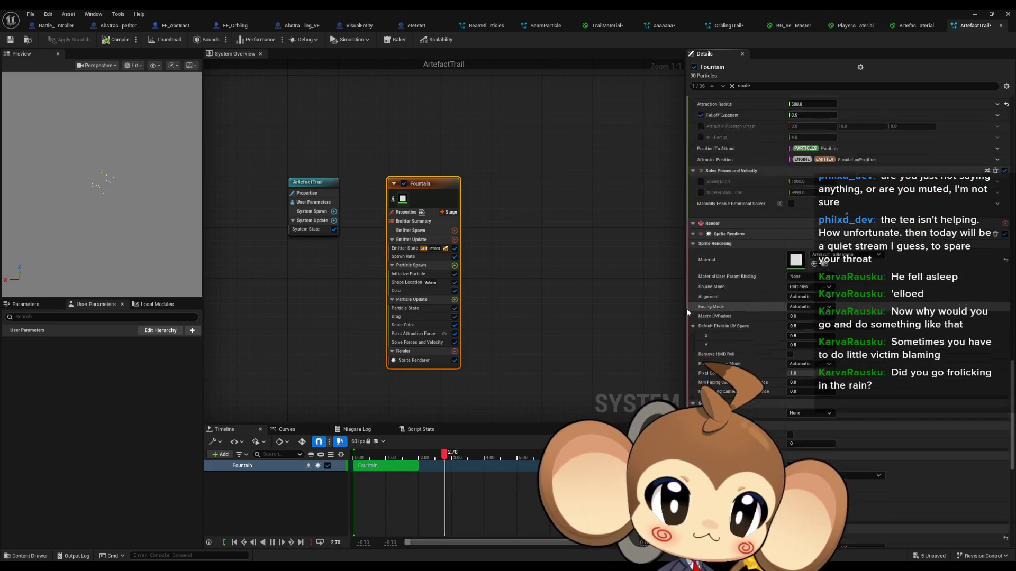
{"action": "scroll", "coordinate": [687, 308], "scroll_direction": "up", "scroll_amount": 10}
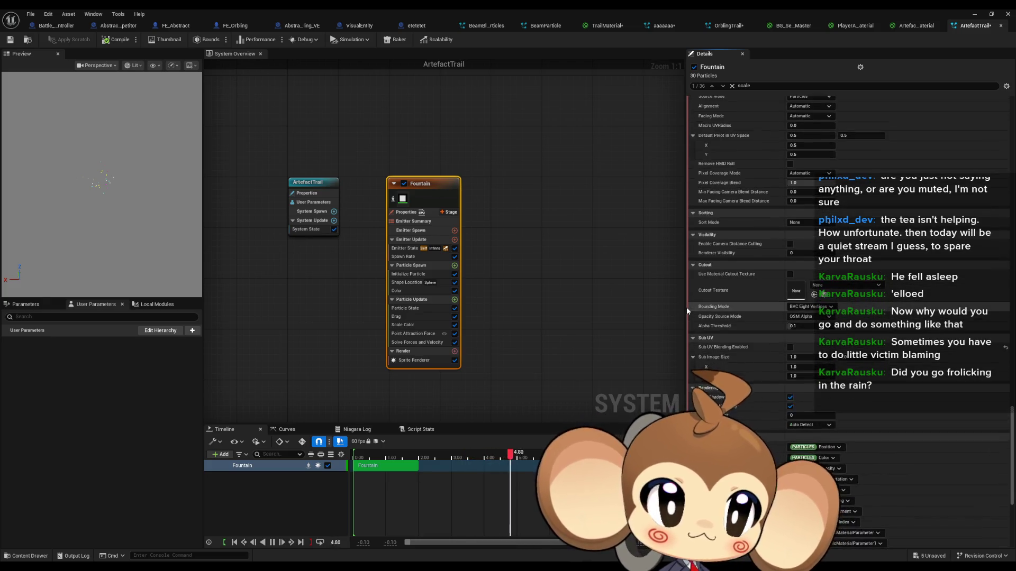
{"action": "scroll", "coordinate": [688, 307], "scroll_direction": "up", "scroll_amount": 5}
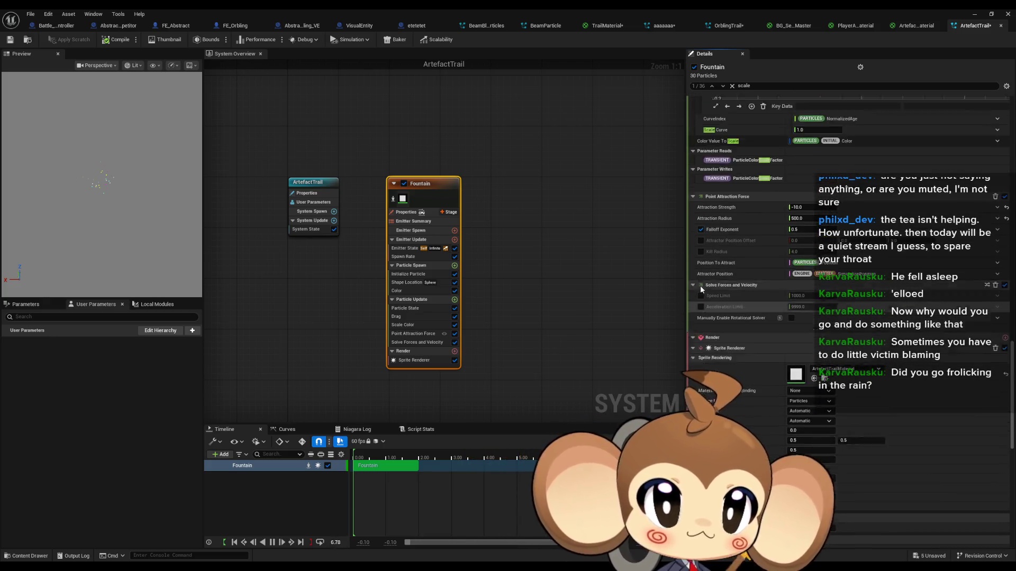
{"action": "scroll", "coordinate": [690, 324], "scroll_direction": "up", "scroll_amount": 4}
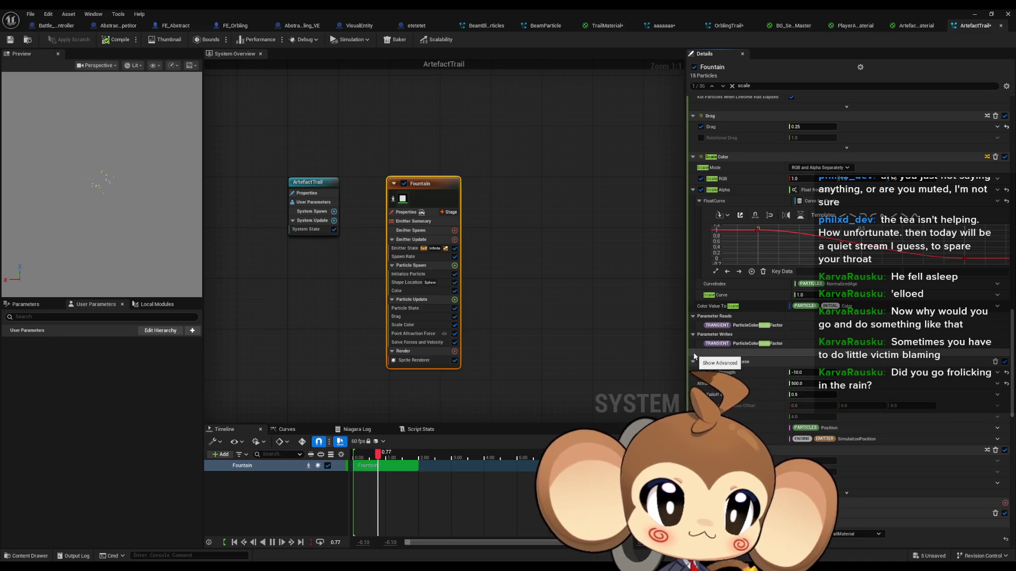
{"action": "scroll", "coordinate": [697, 358], "scroll_direction": "up", "scroll_amount": 3}
{"action": "scroll", "coordinate": [695, 356], "scroll_direction": "up", "scroll_amount": 3}
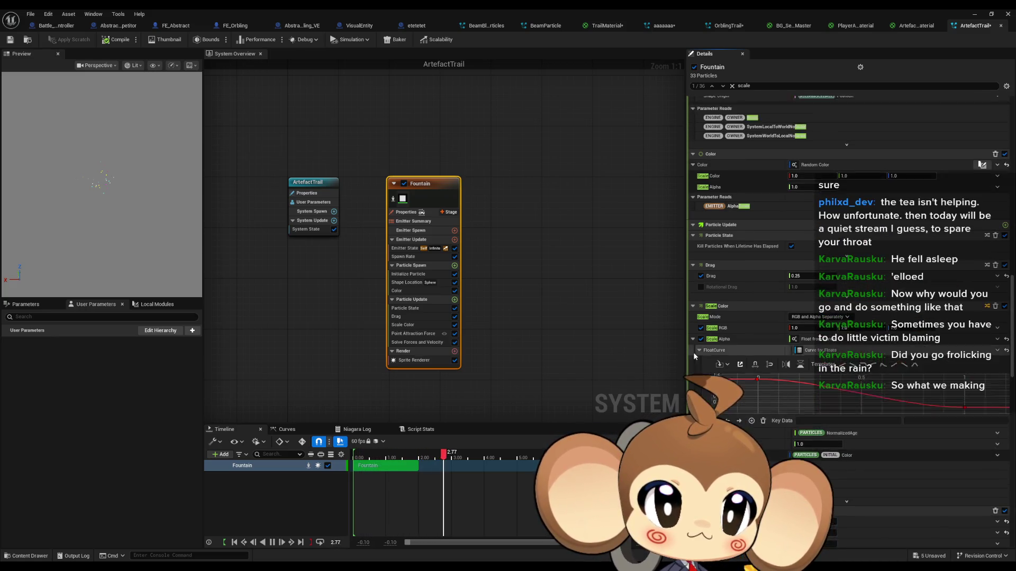
{"action": "scroll", "coordinate": [694, 356], "scroll_direction": "up", "scroll_amount": 3}
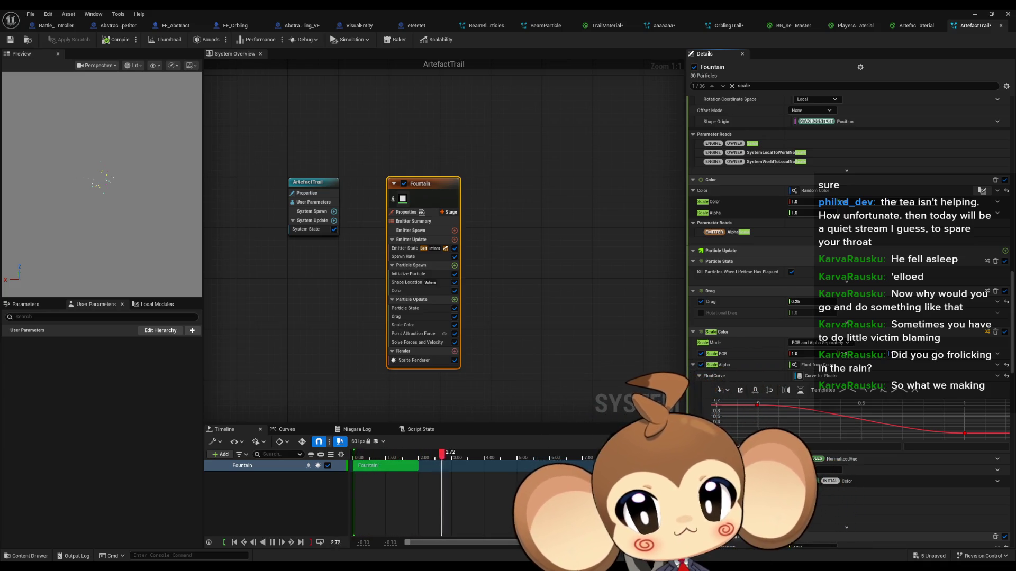
{"action": "left_click", "coordinate": [594, 150]}
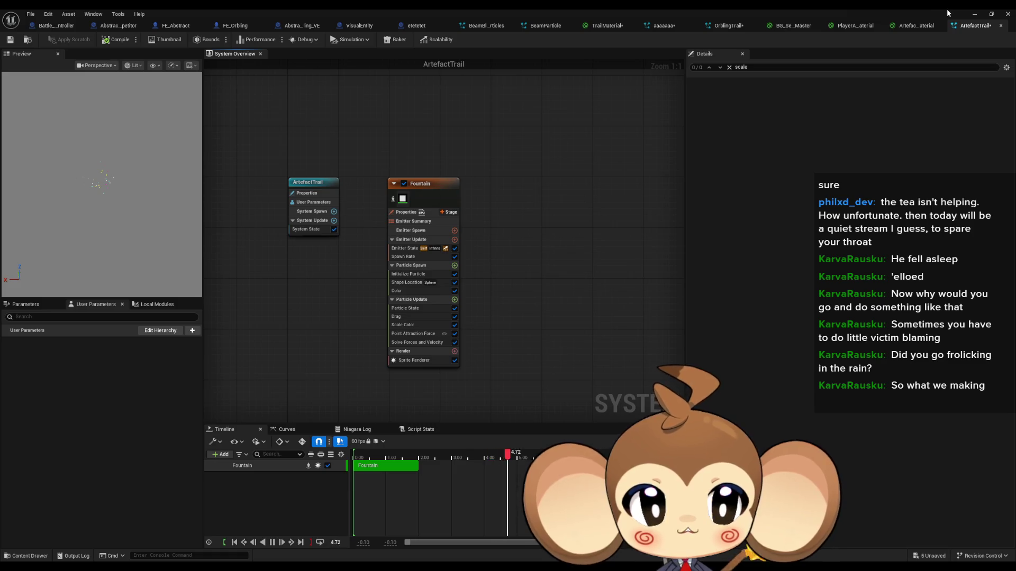
Restart the test_BattleSystems play test and eject with F8 to a free camera.
{"action": "left_click", "coordinate": [974, 14]}
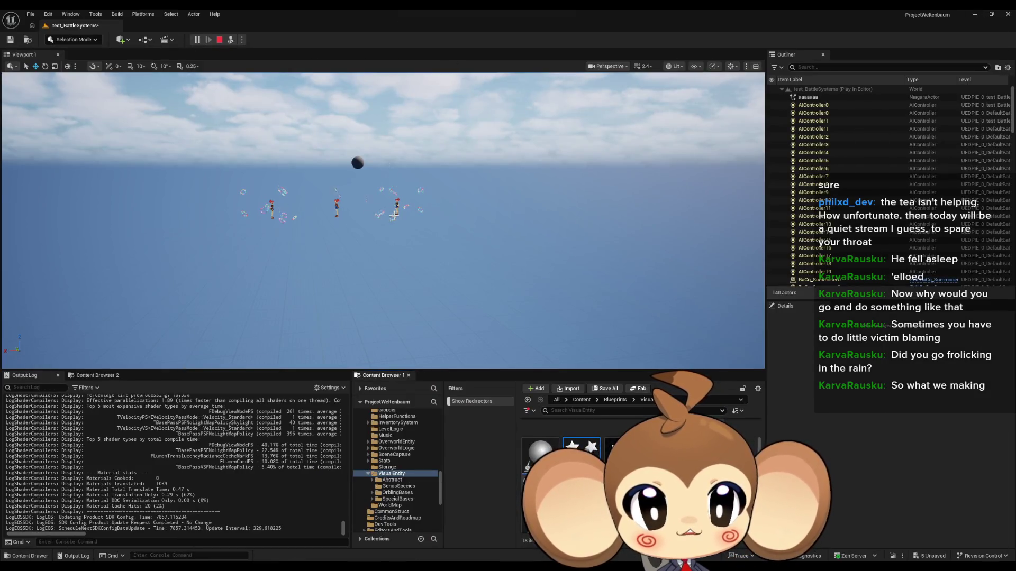
{"action": "left_click", "coordinate": [219, 40]}
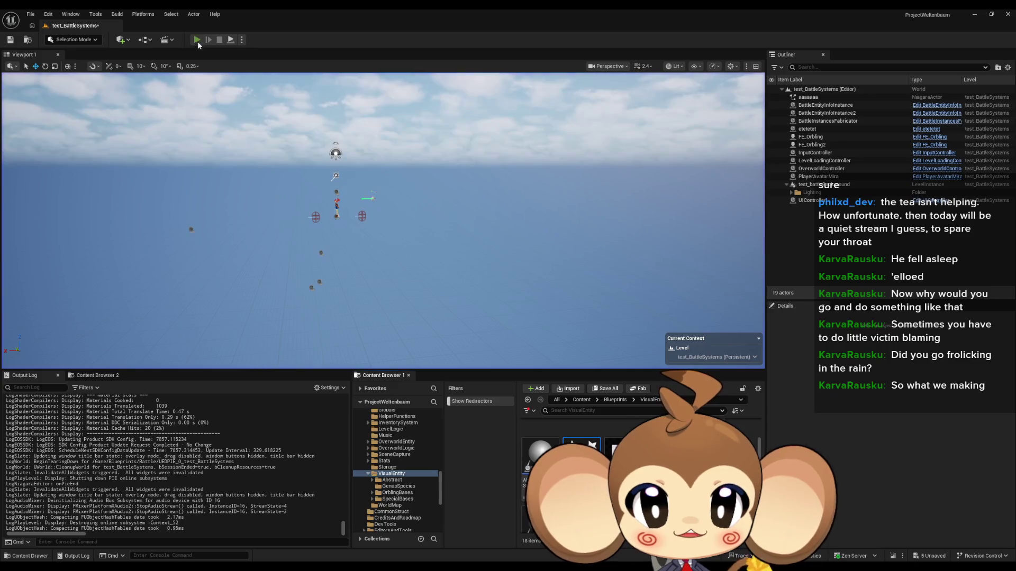
{"action": "left_click", "coordinate": [198, 40]}
{"action": "key", "text": "F8"}
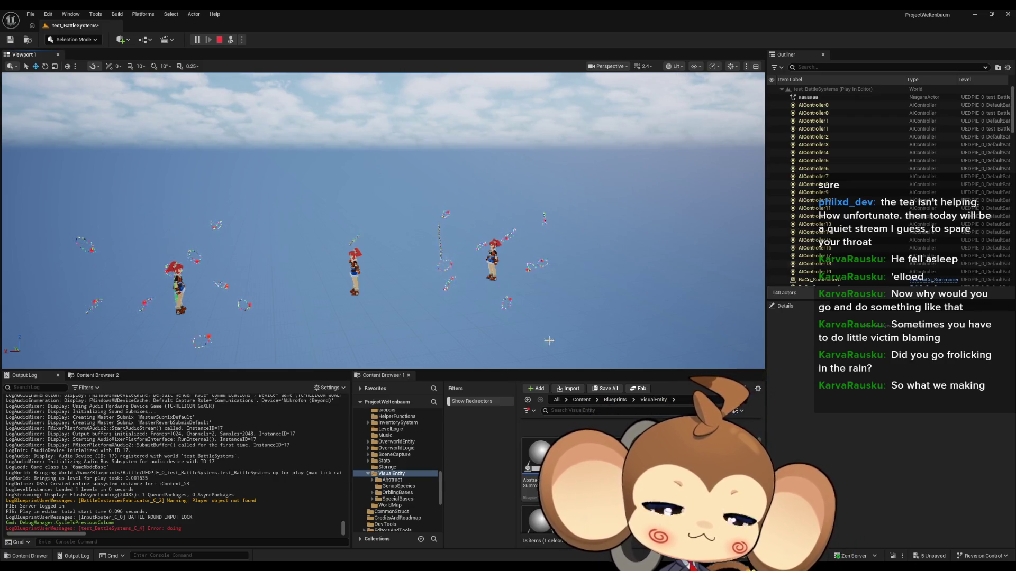
Return to the ArtefactTrail Niagara editor and select the Fountain emitter to browse its settings.
{"action": "left_click", "coordinate": [484, 529]}
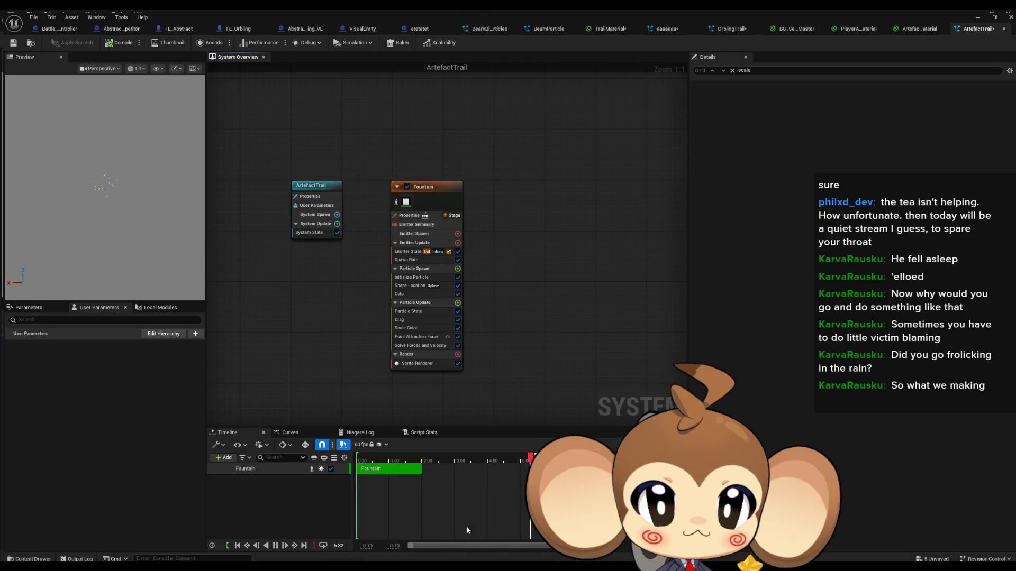
{"action": "left_click", "coordinate": [455, 187]}
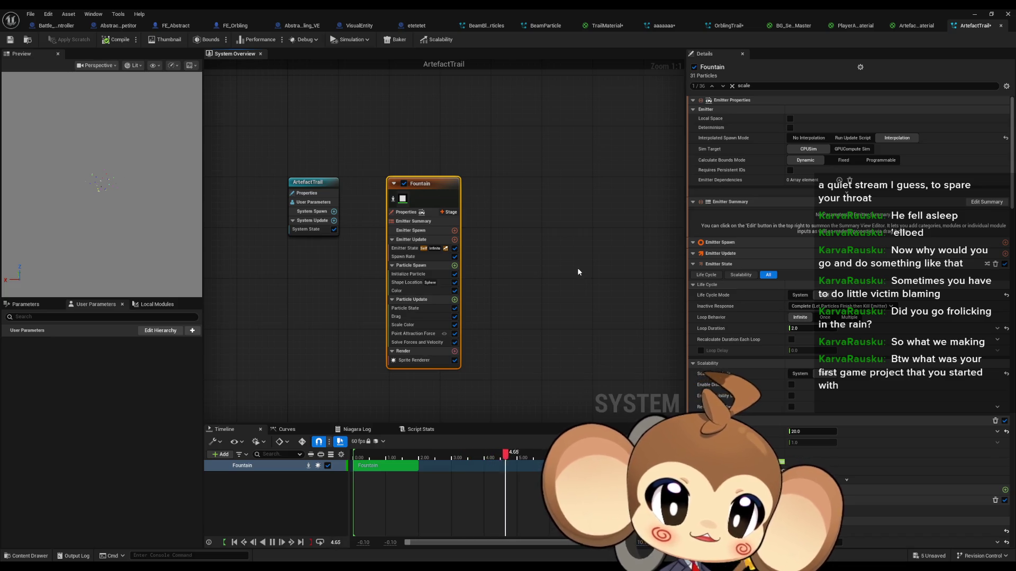
{"action": "scroll", "coordinate": [803, 264], "scroll_direction": "down", "scroll_amount": 3}
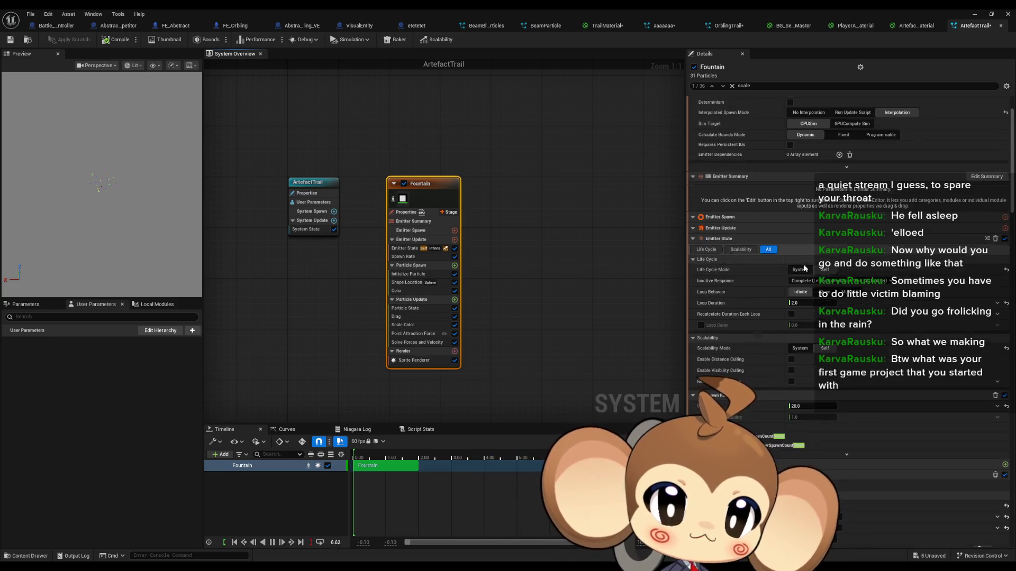
{"action": "scroll", "coordinate": [792, 269], "scroll_direction": "down", "scroll_amount": 6}
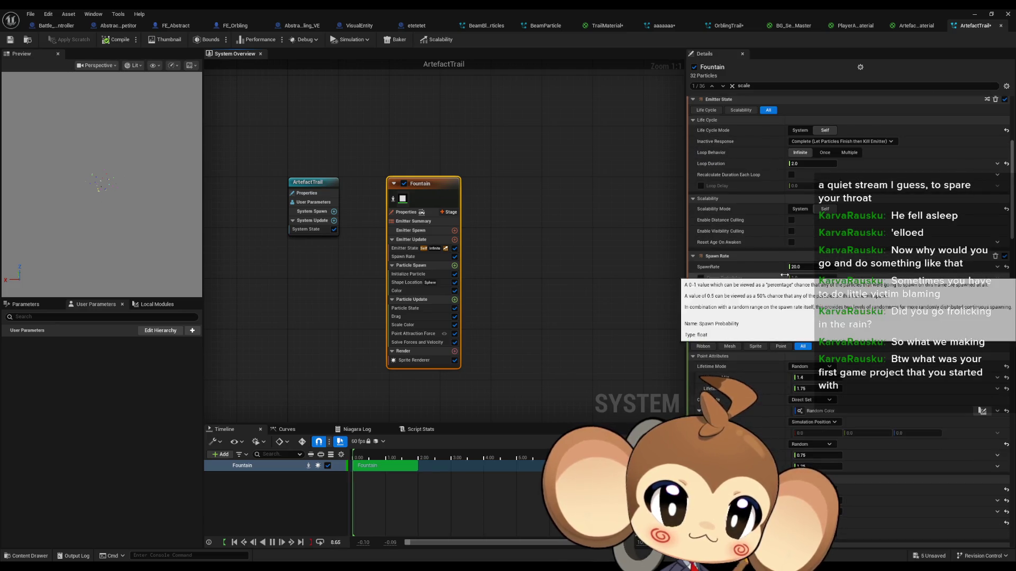
{"action": "scroll", "coordinate": [784, 279], "scroll_direction": "up", "scroll_amount": 6}
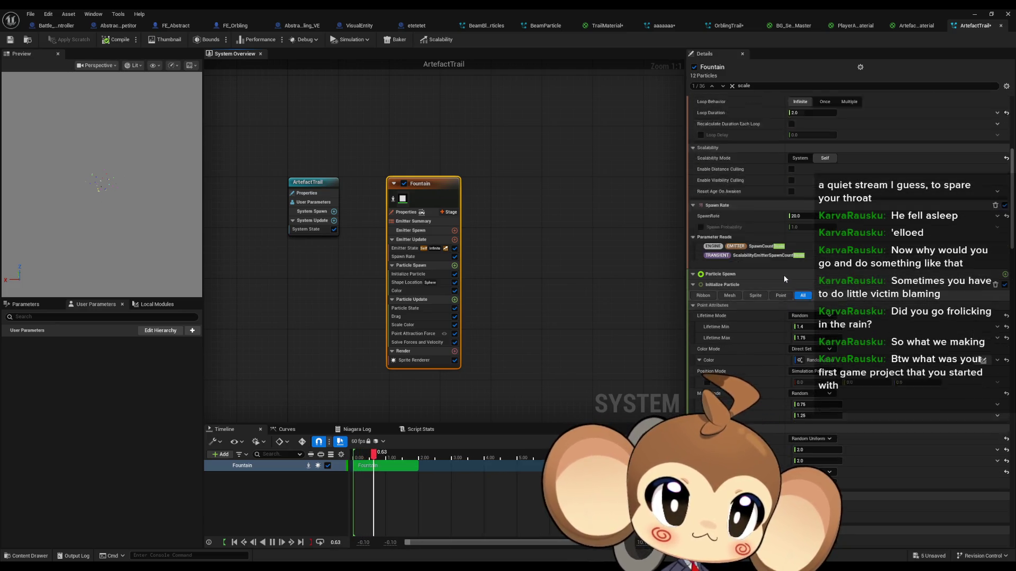
Search Details for 'lod', check the system's properties, then show the Fountain Sprite Renderer settings.
{"action": "left_click", "coordinate": [733, 86]}
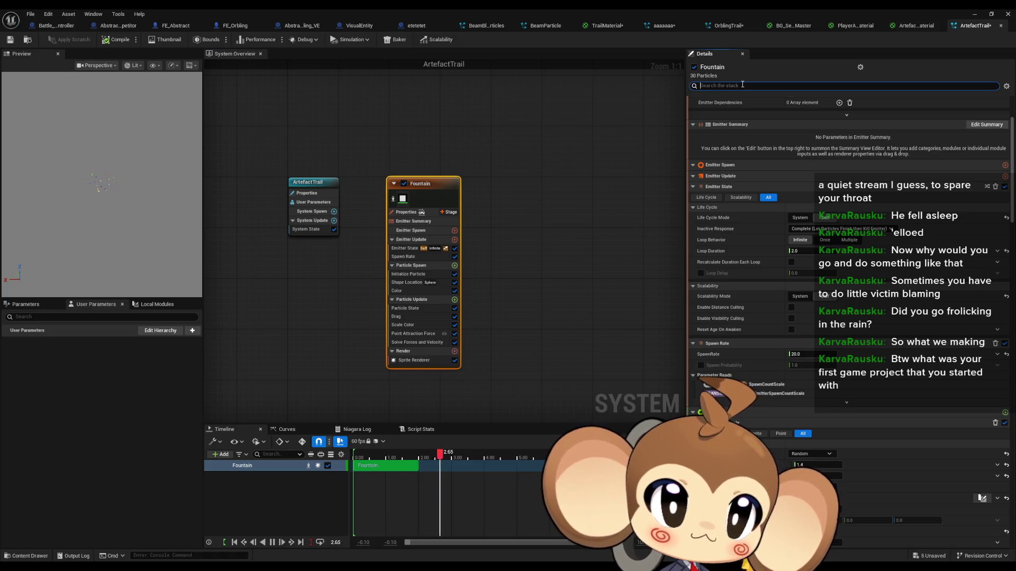
{"action": "type", "text": "lod"}
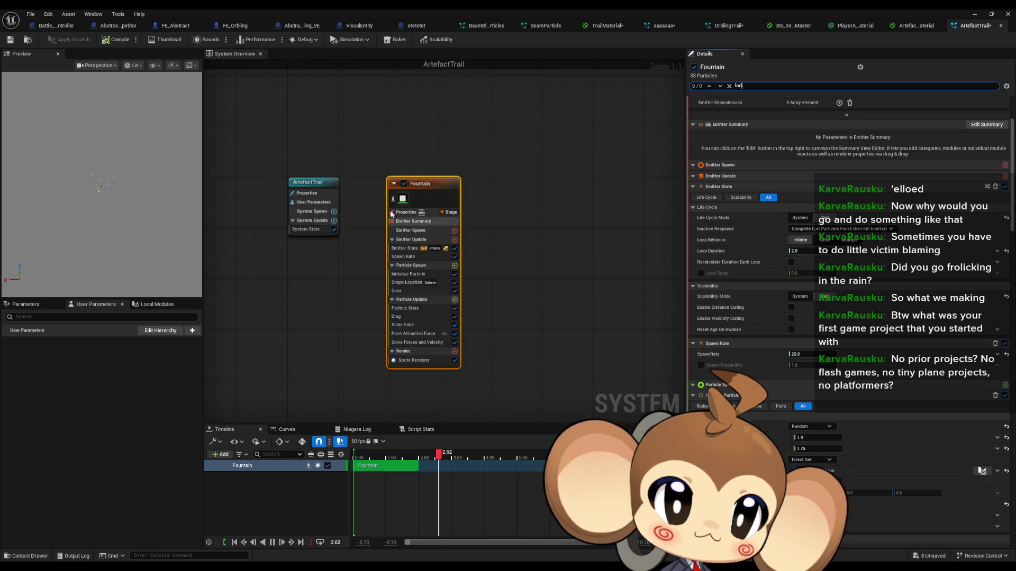
{"action": "left_click", "coordinate": [312, 182]}
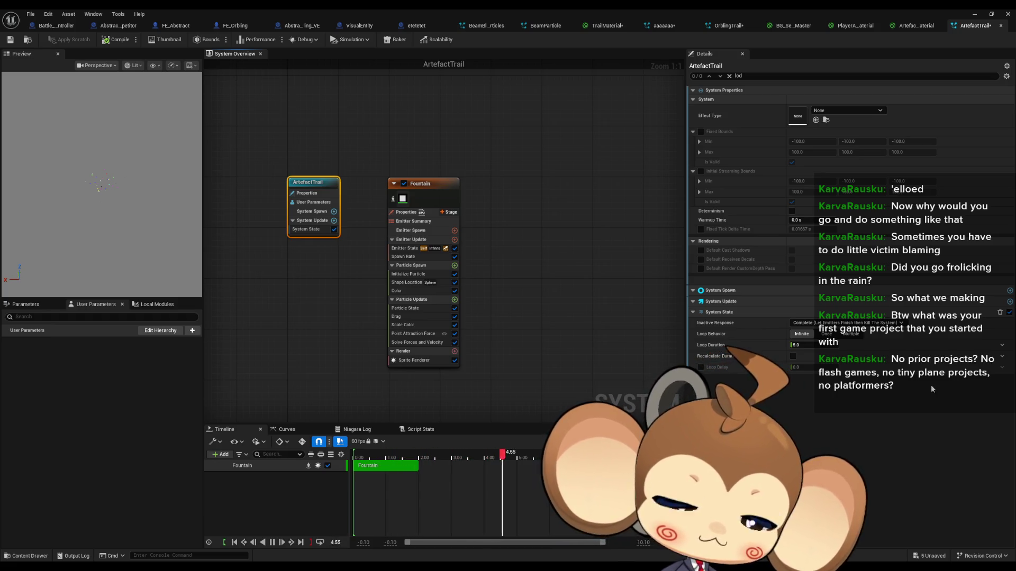
{"action": "left_click", "coordinate": [409, 361]}
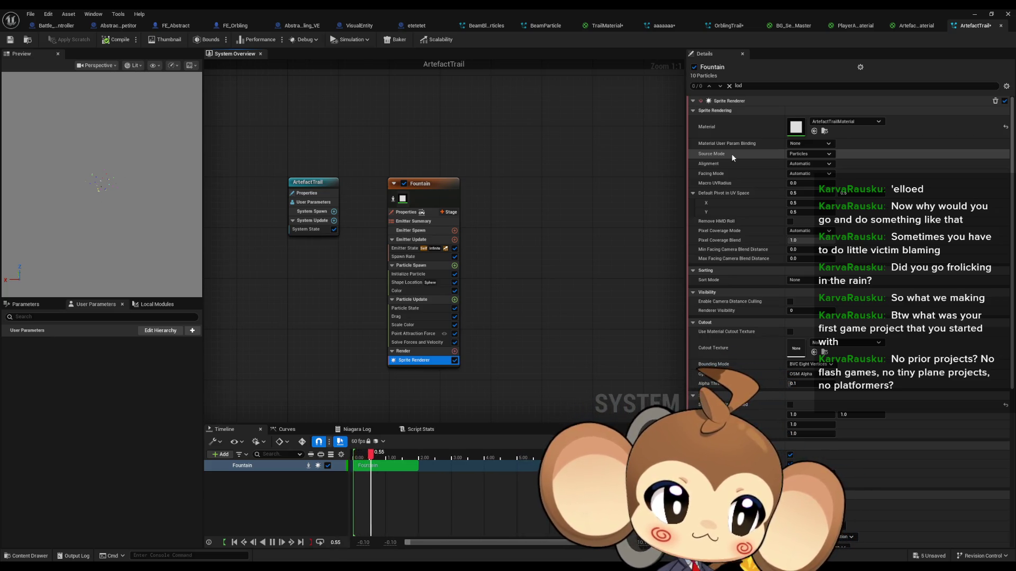
Search the Sprite Renderer Details for 'size' and browse the matching settings.
{"action": "left_click", "coordinate": [747, 85]}
{"action": "type", "text": "size"}
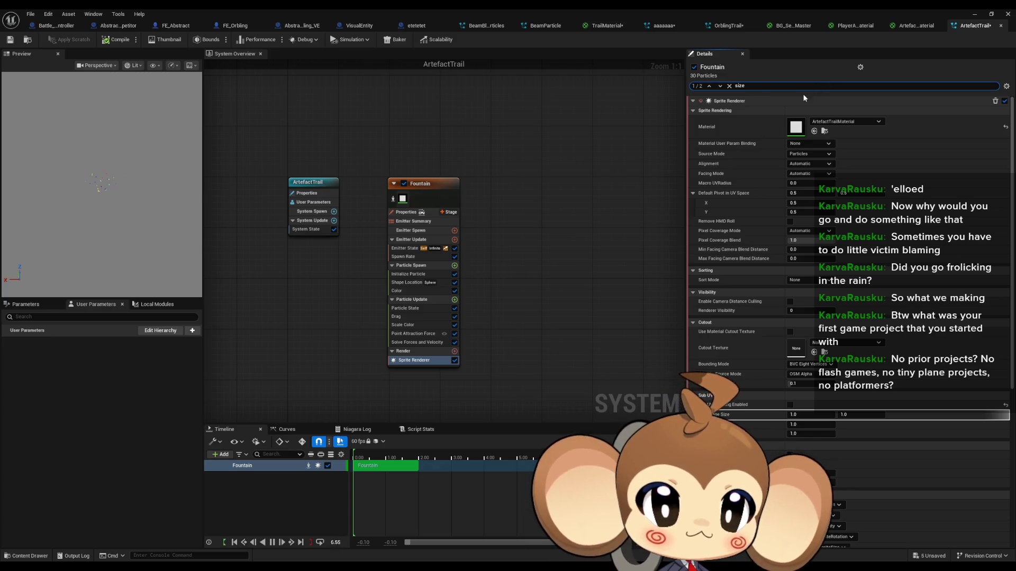
{"action": "scroll", "coordinate": [791, 170], "scroll_direction": "down", "scroll_amount": 5}
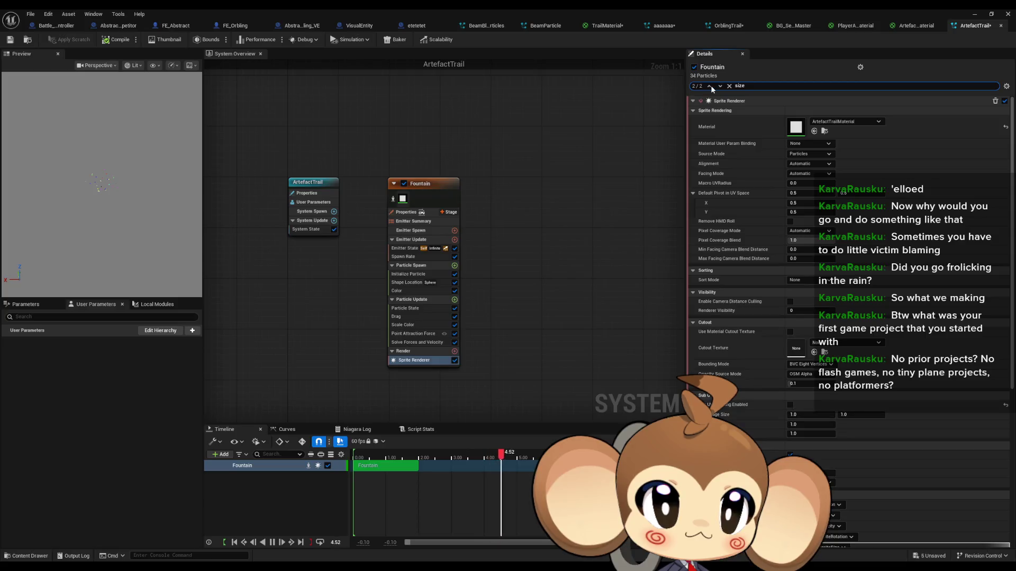
{"action": "left_click", "coordinate": [710, 86]}
{"action": "scroll", "coordinate": [755, 170], "scroll_direction": "up", "scroll_amount": 1}
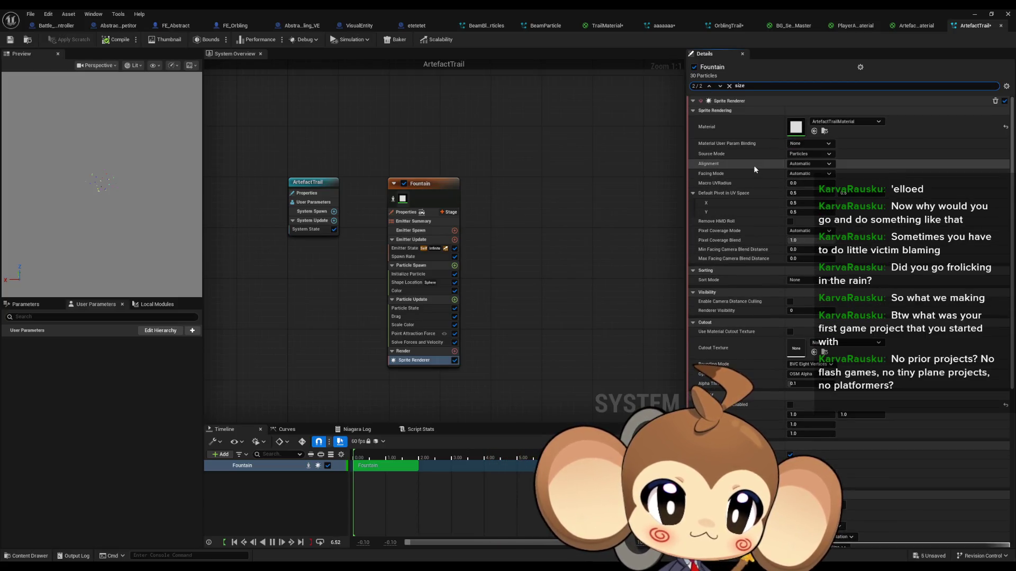
Search for 'mode' and set Pixel Coverage Mode from Automatic to Disabled.
{"action": "left_click_drag", "start_coordinate": [744, 86], "coordinate": [700, 86]}
{"action": "type", "text": "mode"}
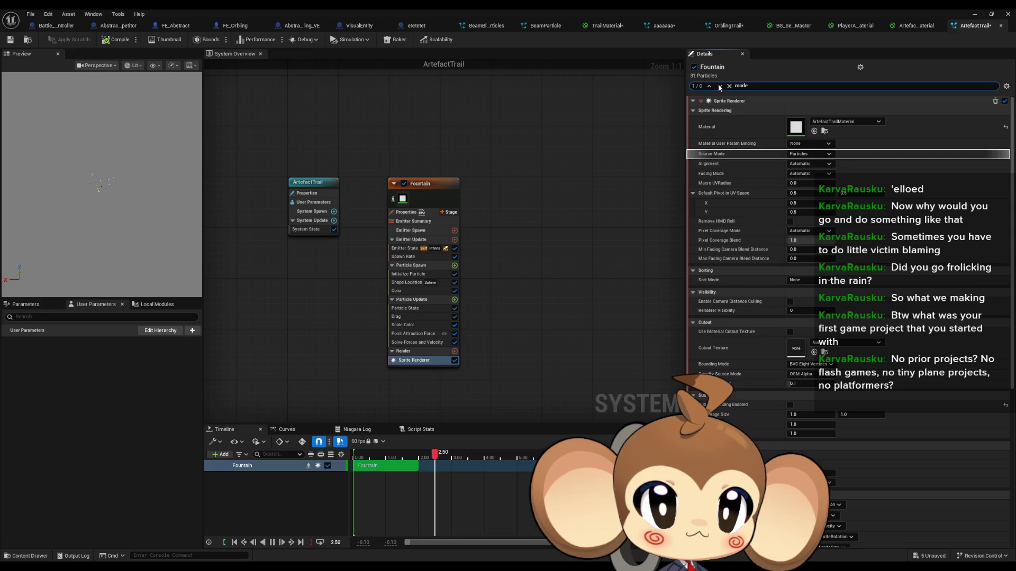
{"action": "left_click", "coordinate": [719, 85]}
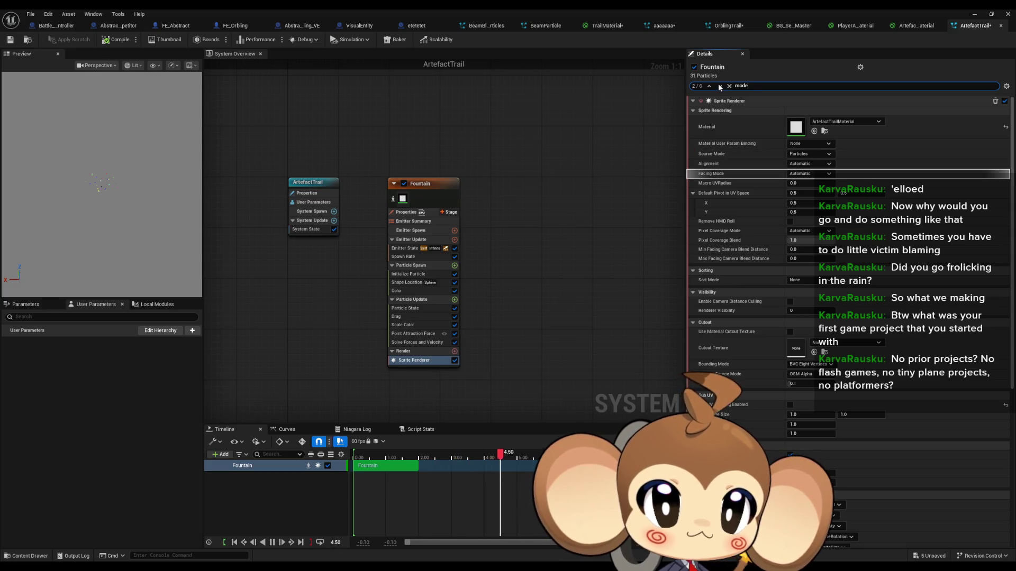
{"action": "left_click", "coordinate": [719, 87]}
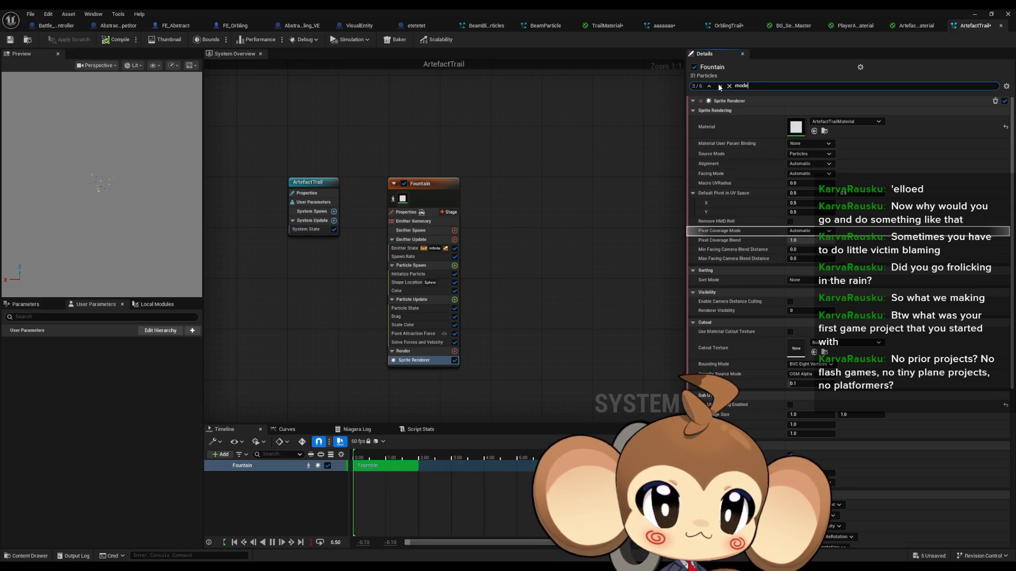
{"action": "mouse_move", "coordinate": [727, 233]}
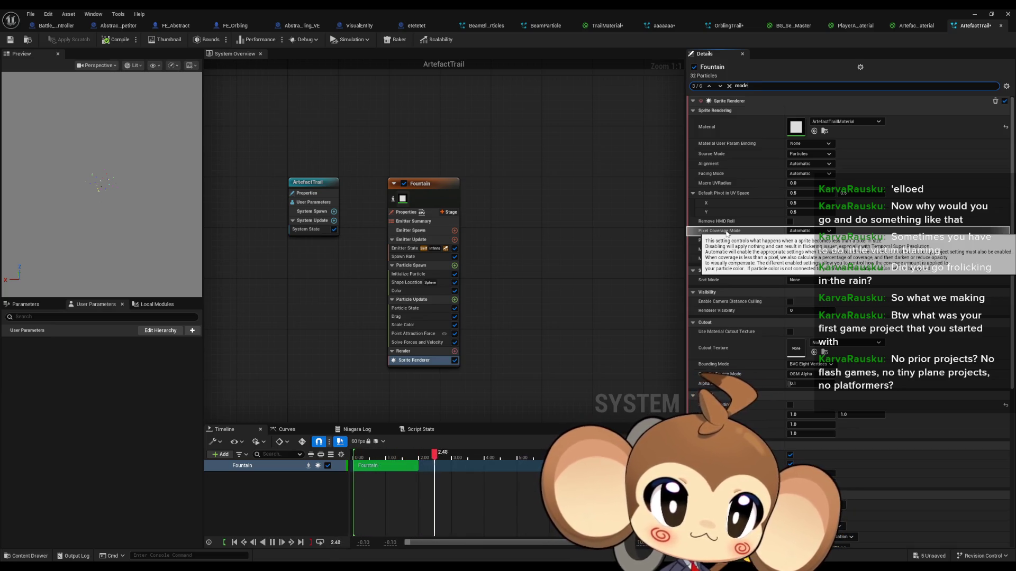
{"action": "left_click", "coordinate": [802, 231]}
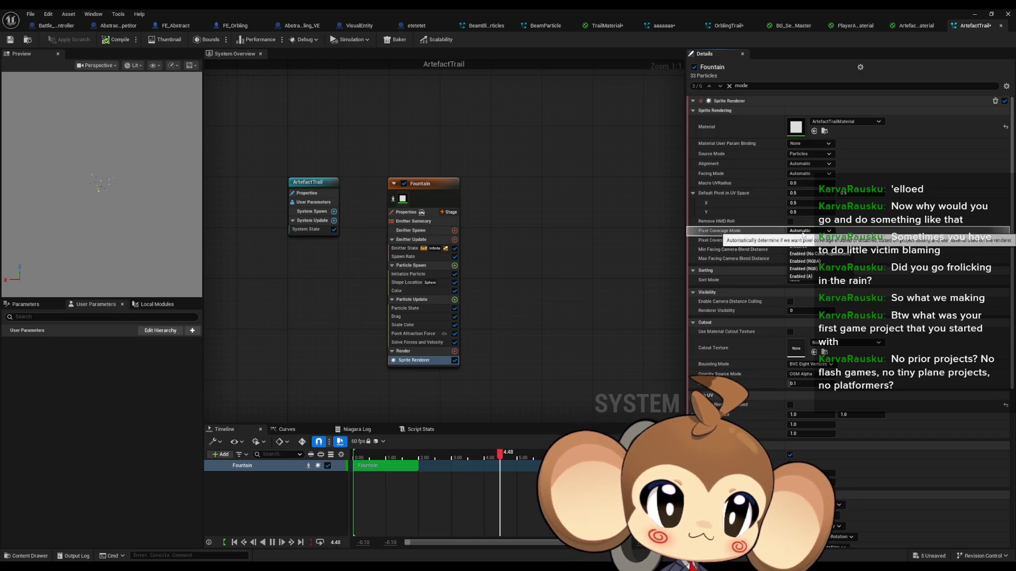
{"action": "left_click", "coordinate": [798, 247]}
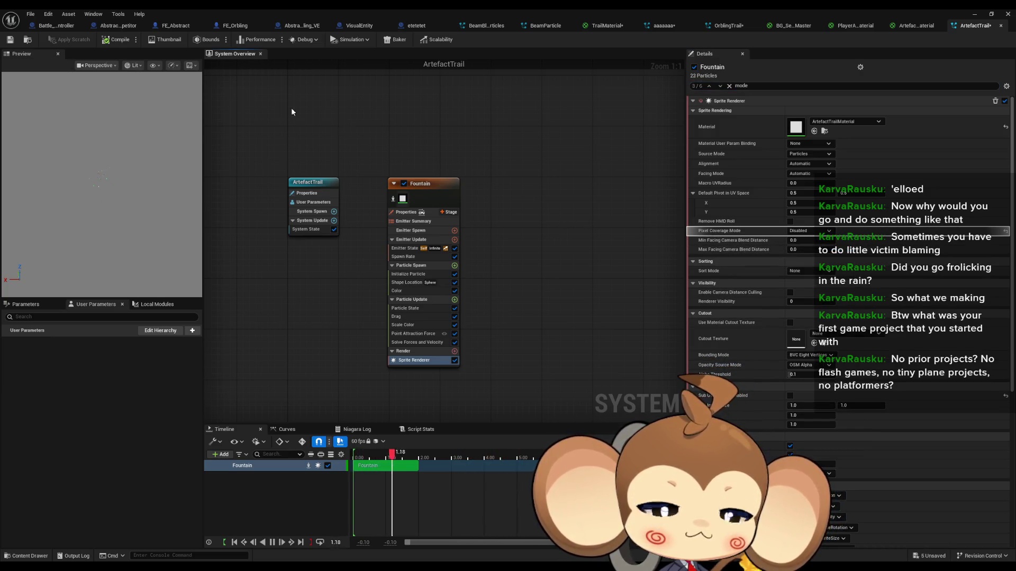
{"action": "left_click", "coordinate": [975, 14]}
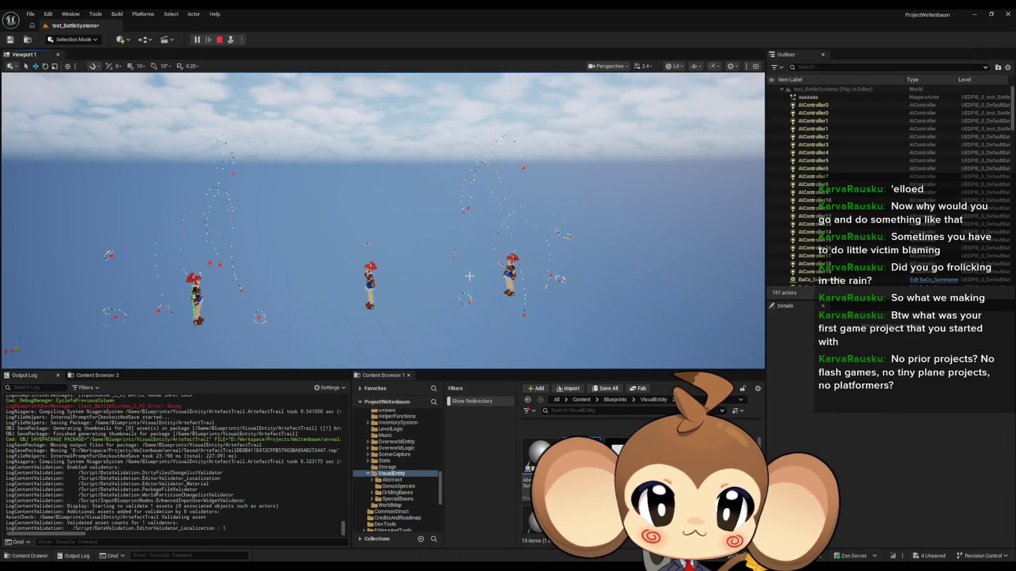
{"action": "left_click", "coordinate": [219, 40]}
{"action": "left_click", "coordinate": [195, 42]}
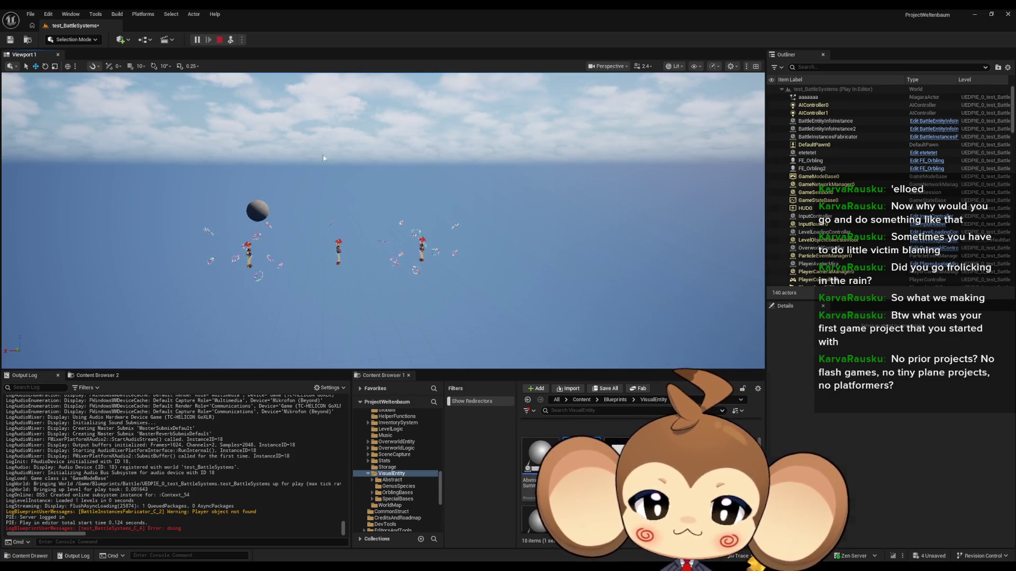
{"action": "left_click", "coordinate": [471, 543]}
{"action": "left_click", "coordinate": [473, 542]}
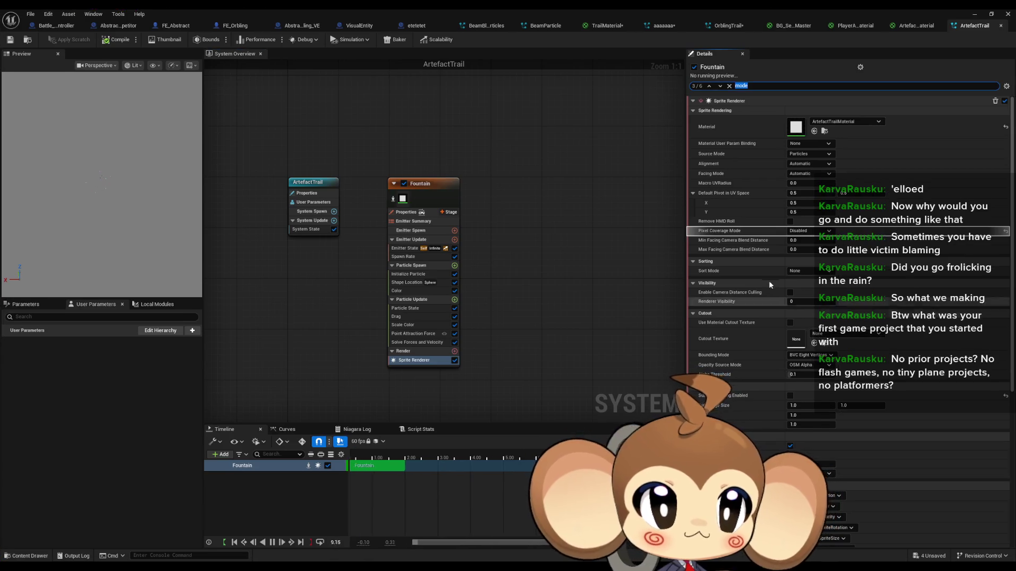
Set Pixel Coverage Mode back to Automatic, then reselect the Sprite Renderer and start a new Details search.
{"action": "left_click", "coordinate": [804, 231]}
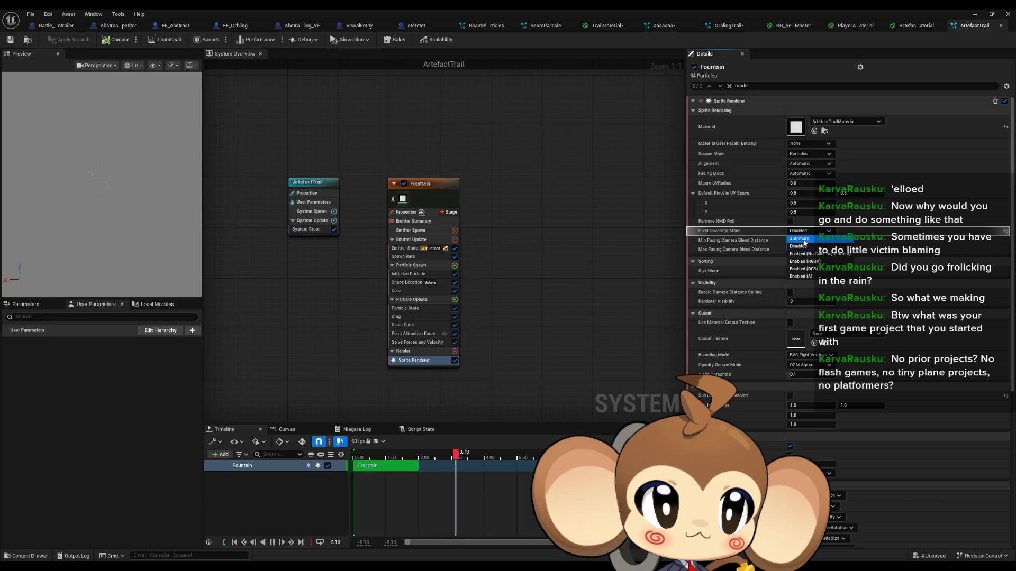
{"action": "left_click", "coordinate": [804, 239]}
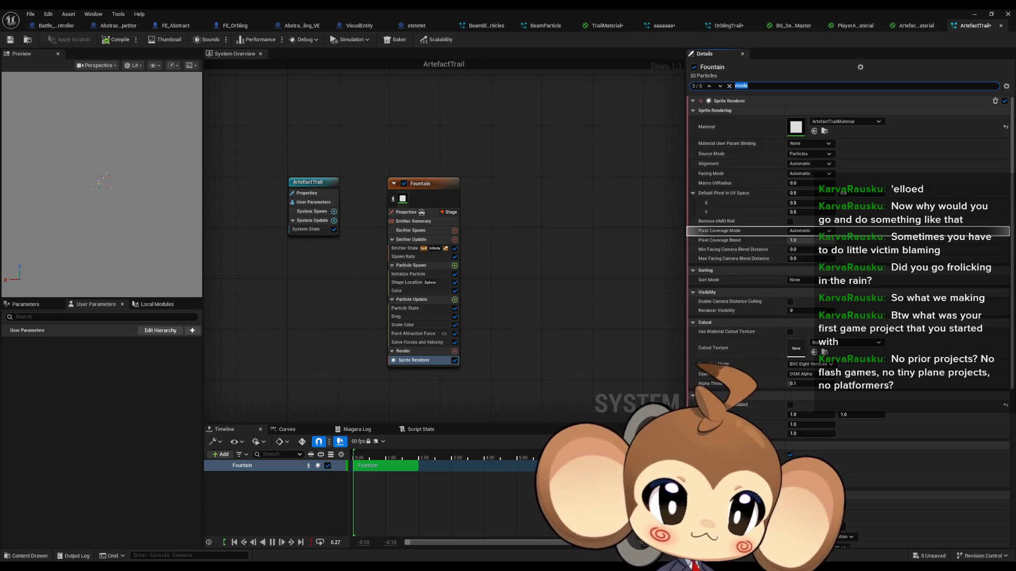
{"action": "left_click", "coordinate": [418, 361]}
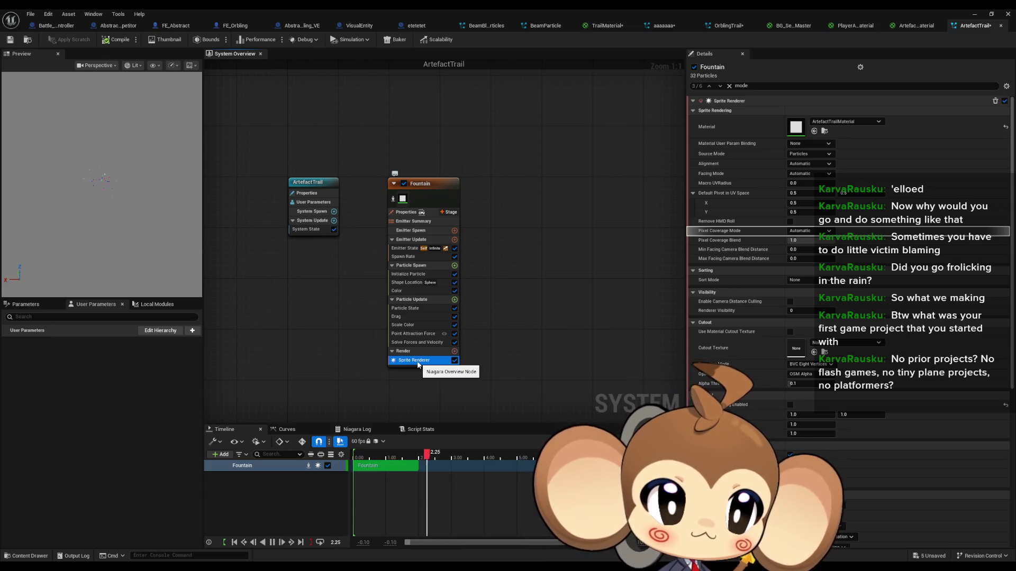
{"action": "left_click", "coordinate": [778, 86]}
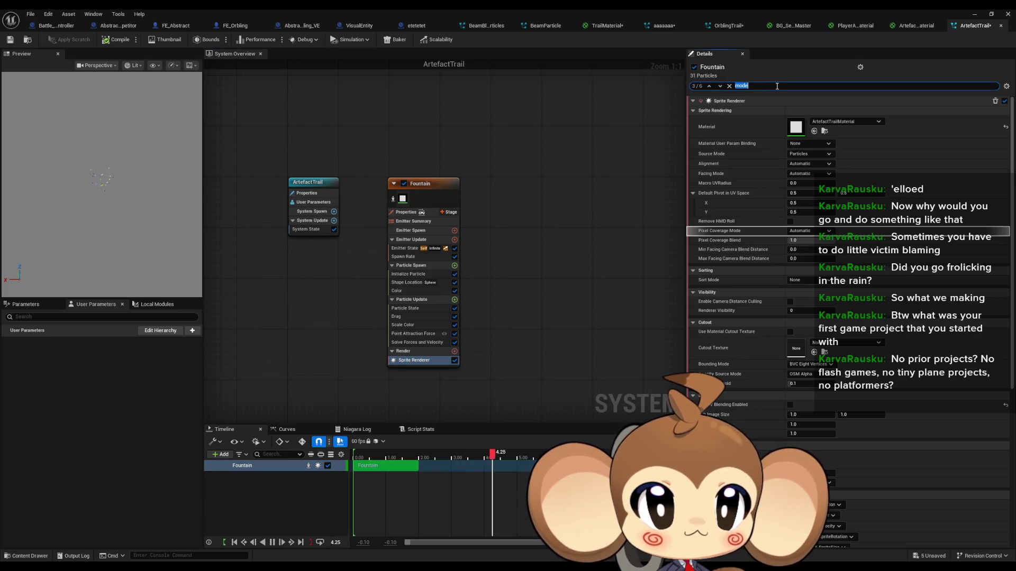
{"action": "type", "text": "scrr"}
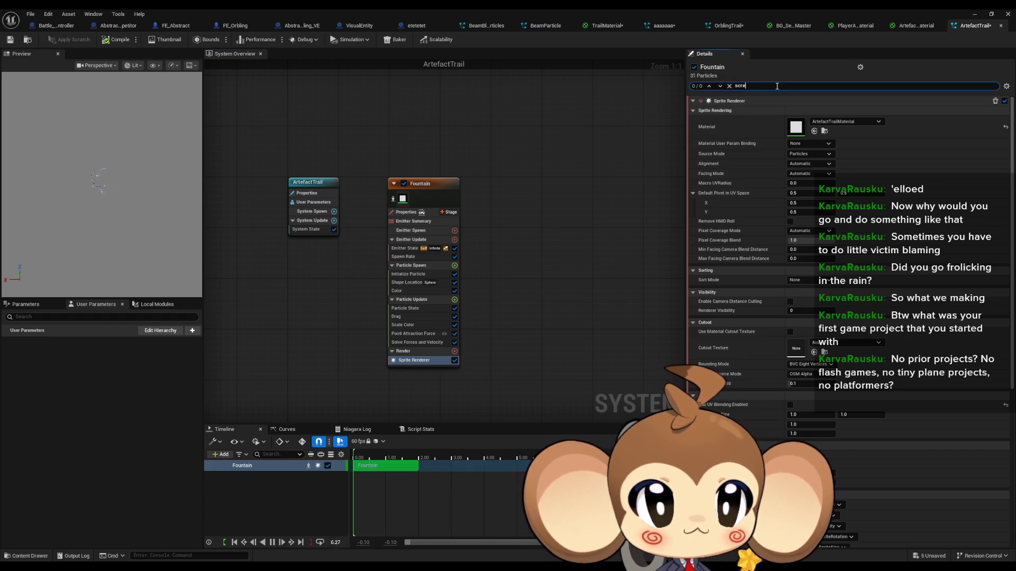
Expand the Sprite Renderer's Sorting options, keep Sort Mode at None, and clear the Details search.
{"action": "scroll", "coordinate": [863, 281], "scroll_direction": "down", "scroll_amount": 5}
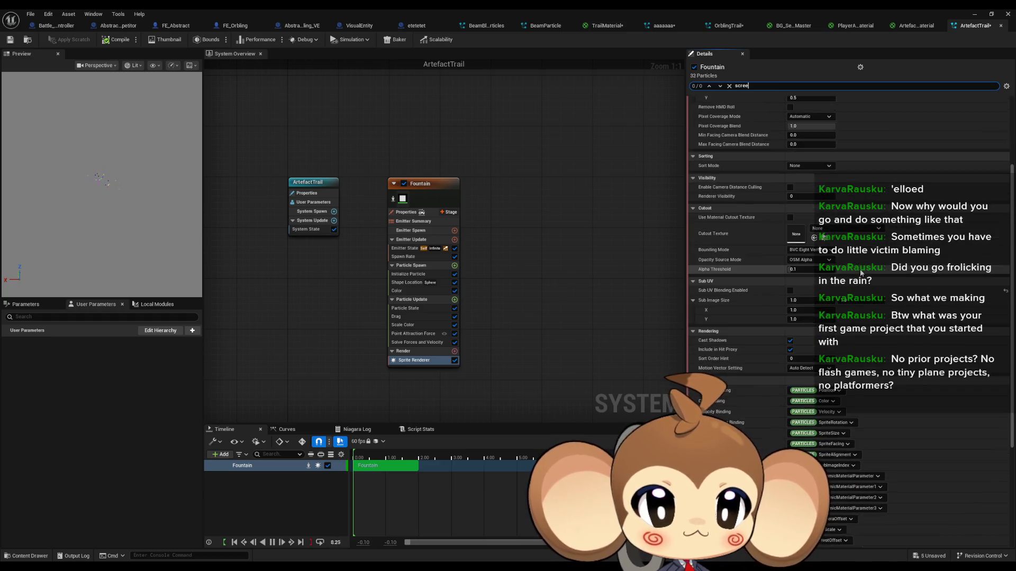
{"action": "scroll", "coordinate": [863, 280], "scroll_direction": "up", "scroll_amount": 8}
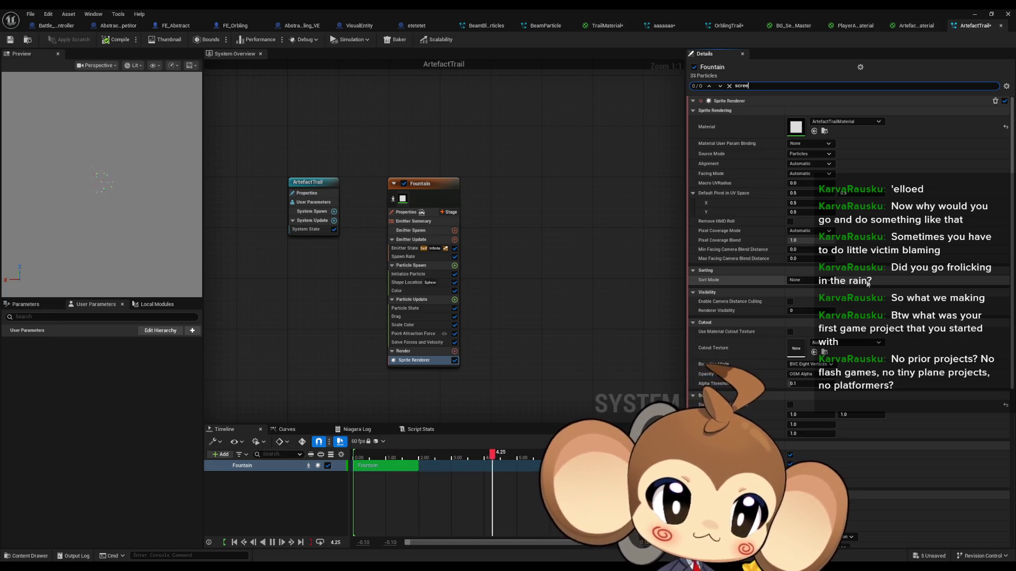
{"action": "type", "text": "ort"}
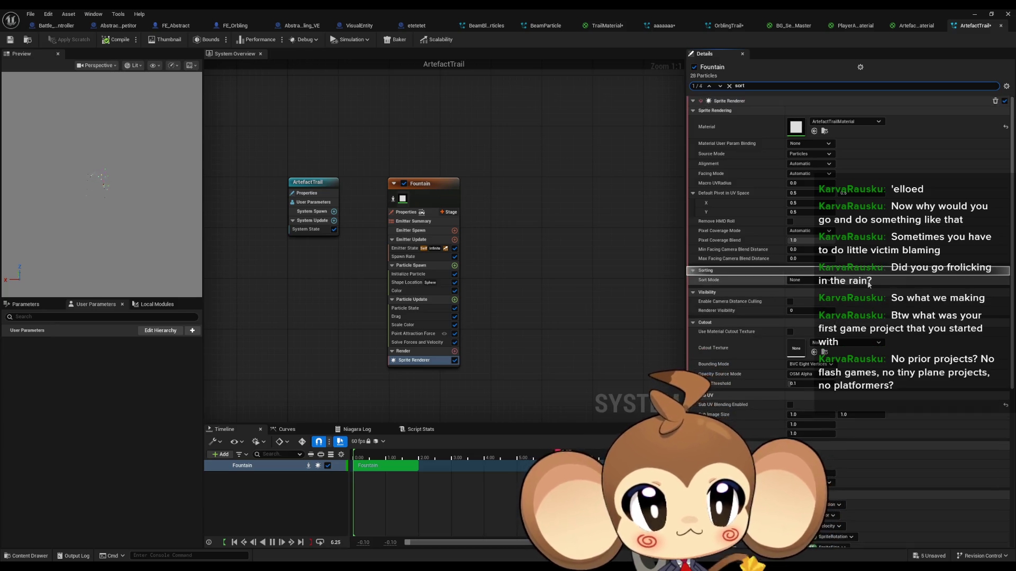
{"action": "left_click", "coordinate": [692, 271]}
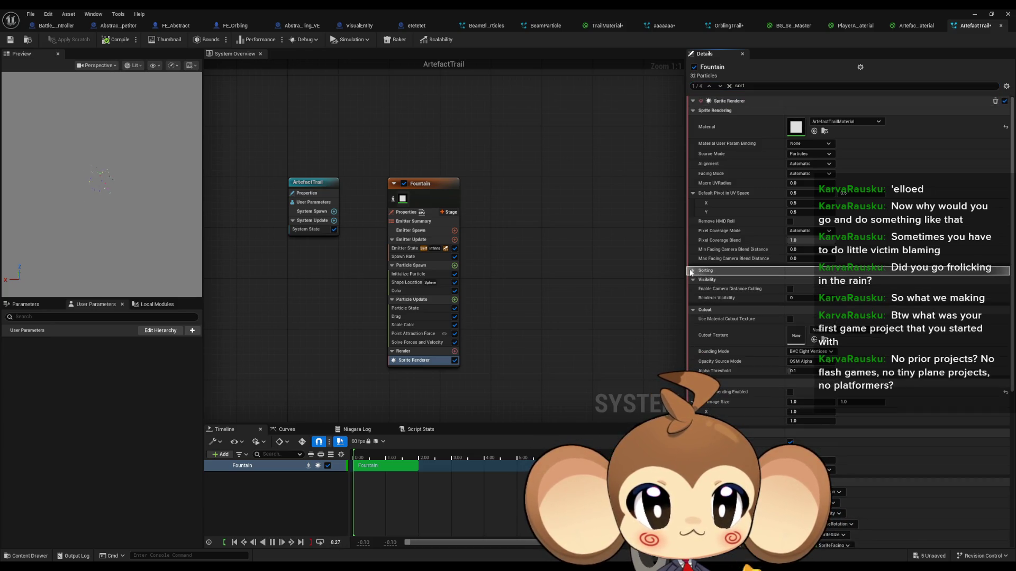
{"action": "left_click", "coordinate": [692, 271]}
{"action": "left_click", "coordinate": [804, 280]}
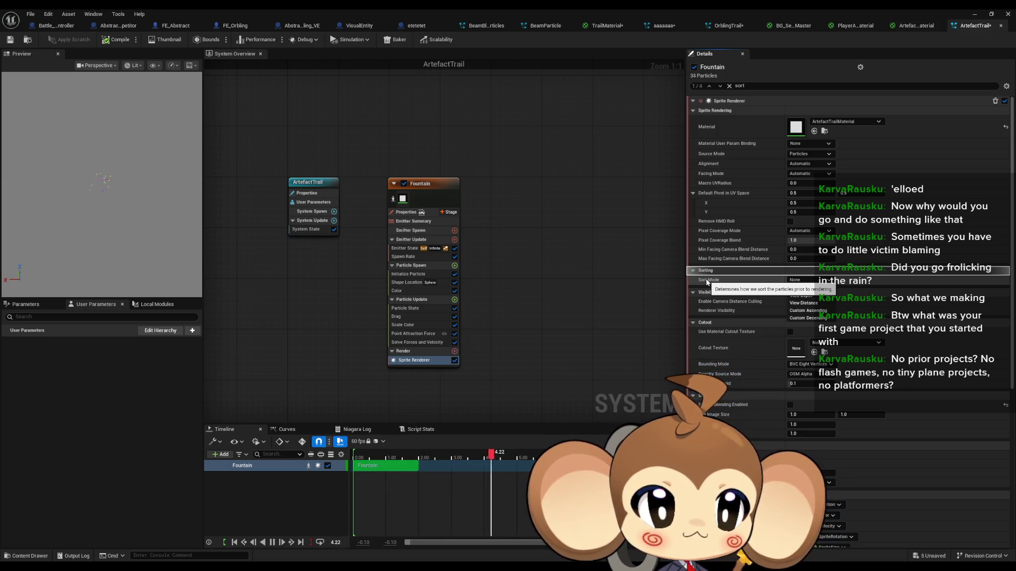
{"action": "left_click", "coordinate": [752, 87]}
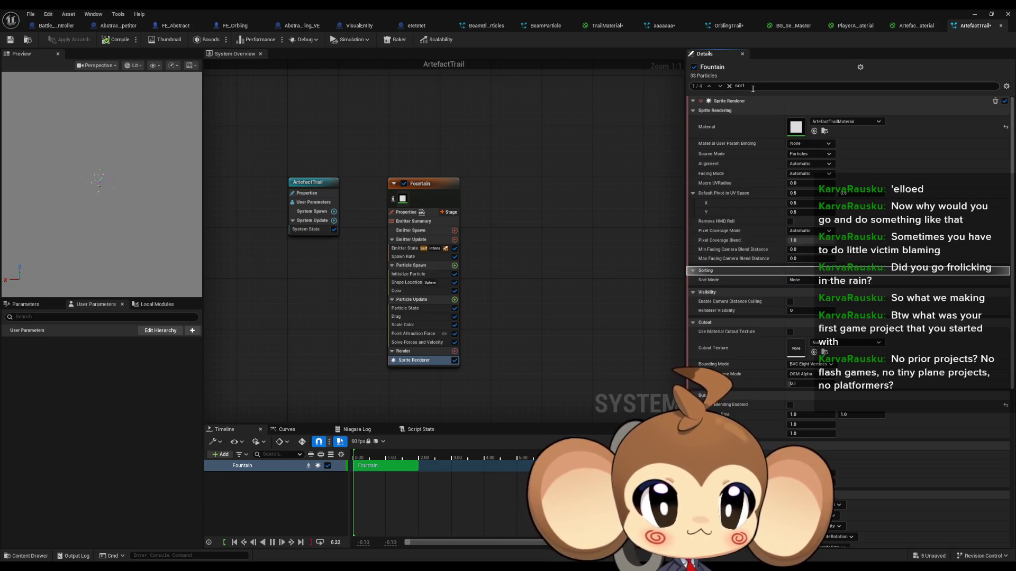
{"action": "type", "text": "scree"}
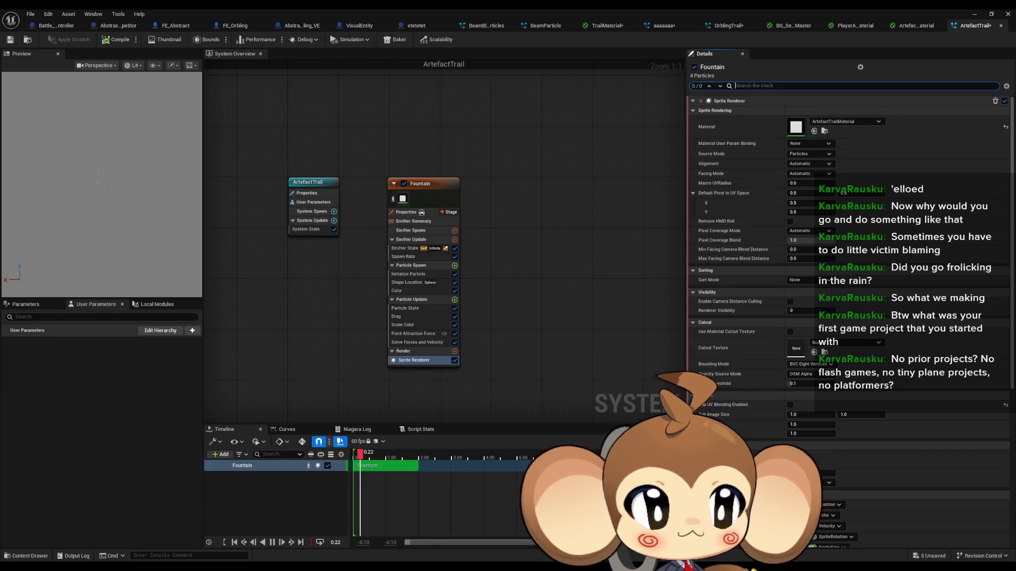
{"action": "key", "text": "BackSpace"}
{"action": "key", "text": "BackSpace"}
{"action": "key", "text": "BackSpace"}
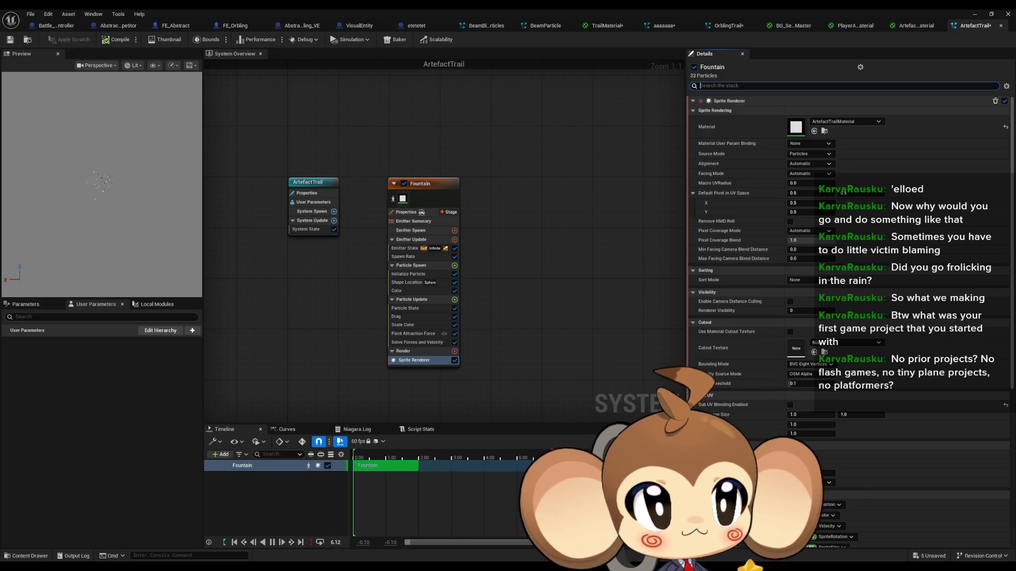
Minimize the Niagara editor and save the battle test level.
{"action": "left_click", "coordinate": [974, 14]}
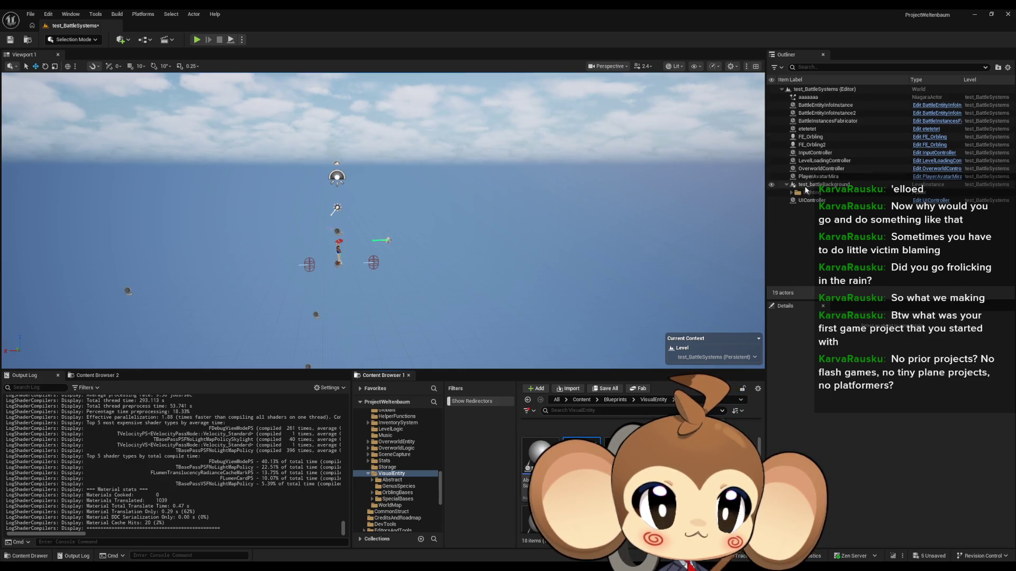
{"action": "left_click", "coordinate": [792, 193]}
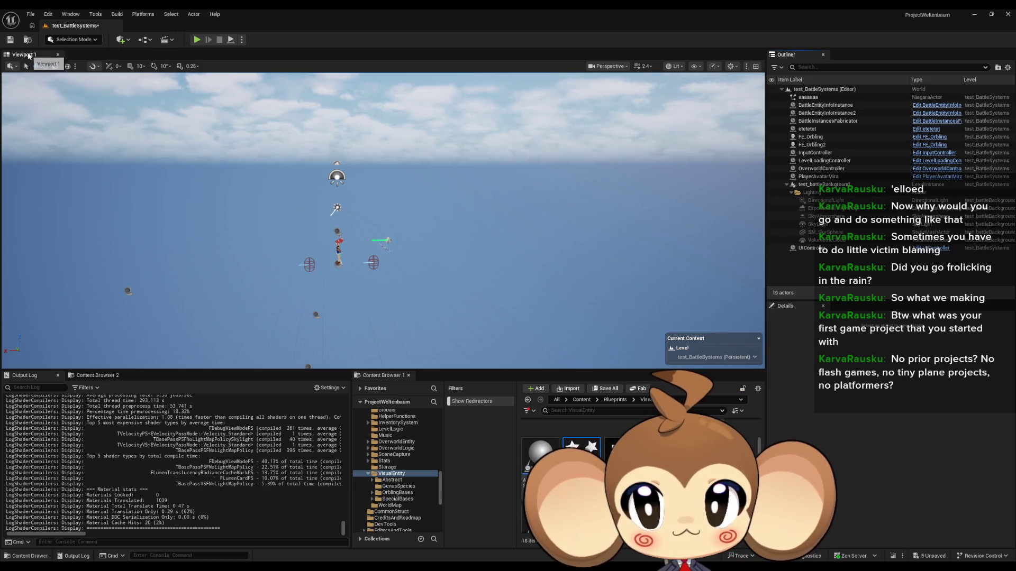
{"action": "left_click", "coordinate": [10, 39]}
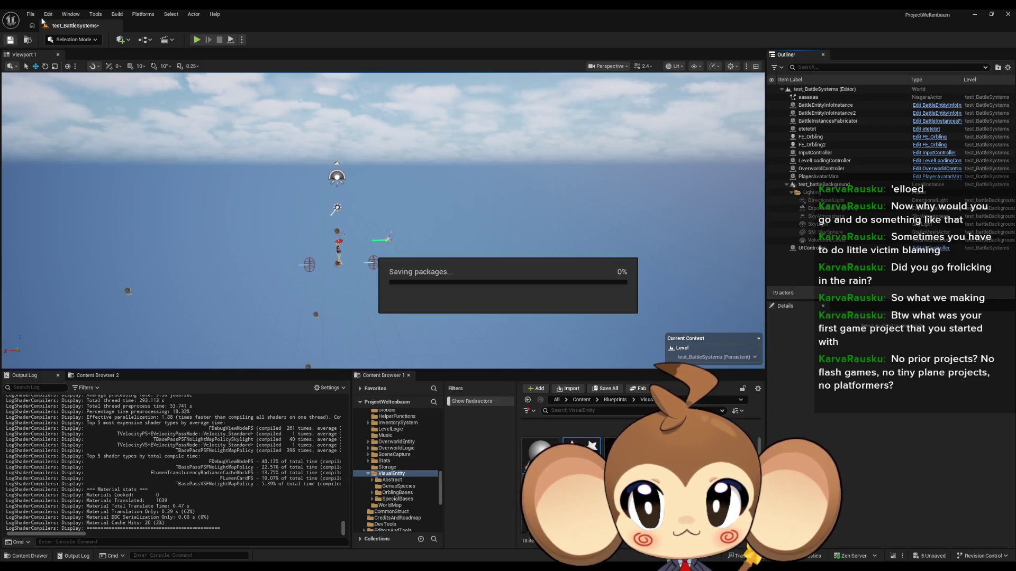
Create a new Empty Level and drag the ArtefactTrail system into it.
{"action": "left_click", "coordinate": [30, 14]}
{"action": "left_click", "coordinate": [53, 45]}
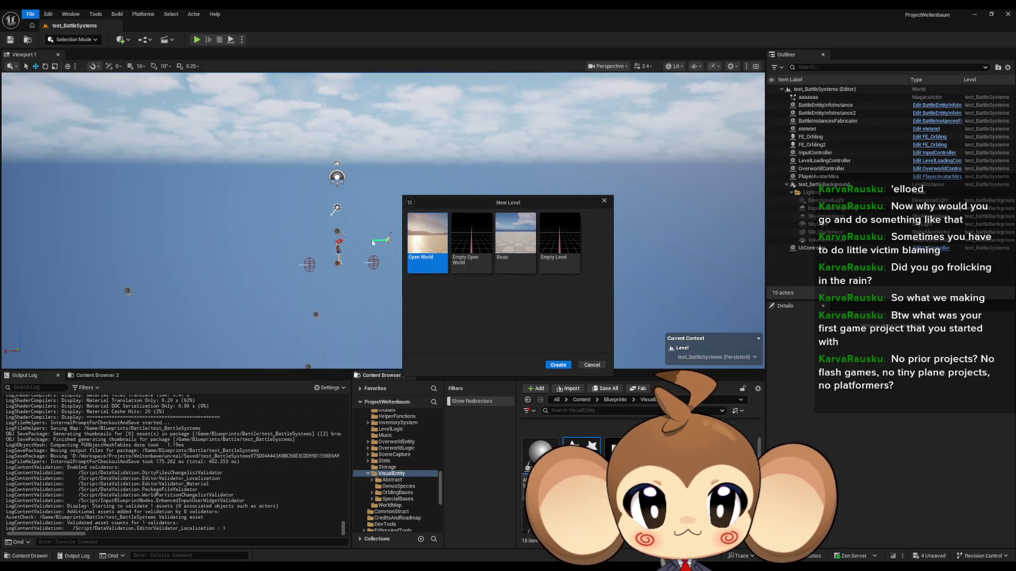
{"action": "left_click", "coordinate": [560, 241]}
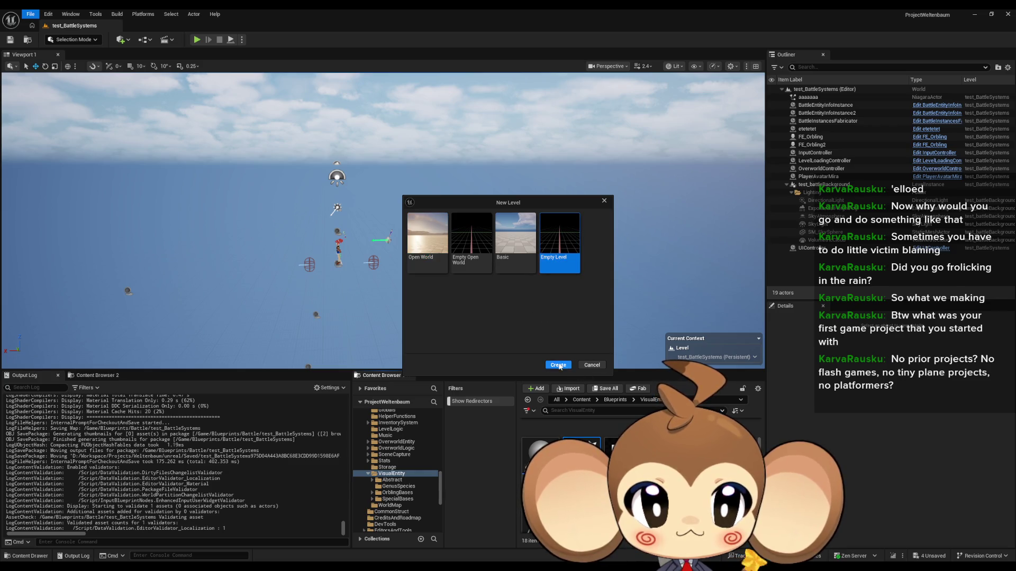
{"action": "left_click", "coordinate": [559, 365]}
{"action": "mouse_move", "coordinate": [581, 450]}
{"action": "left_mouse_down"}
{"action": "mouse_move", "coordinate": [465, 328]}
{"action": "mouse_move", "coordinate": [399, 220]}
{"action": "left_mouse_up"}
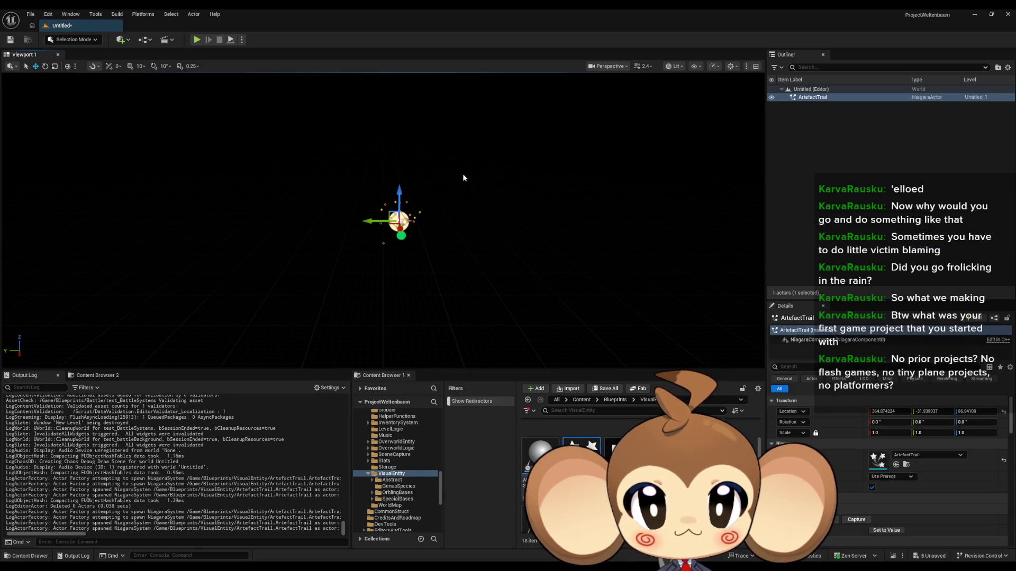
Play-test the new level, then release the mouse with Shift+F1.
{"action": "left_click", "coordinate": [198, 39]}
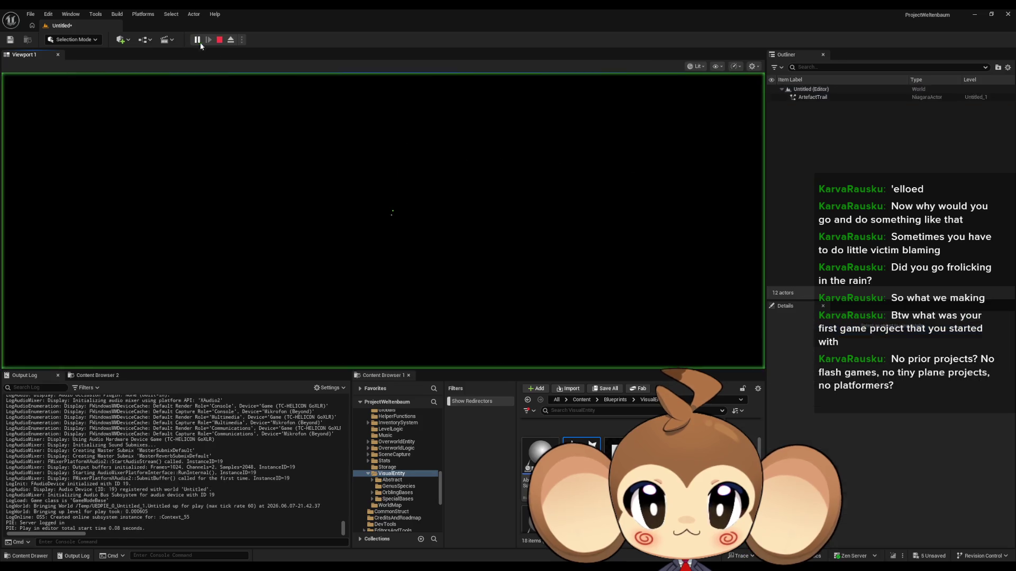
{"action": "left_click", "coordinate": [428, 223]}
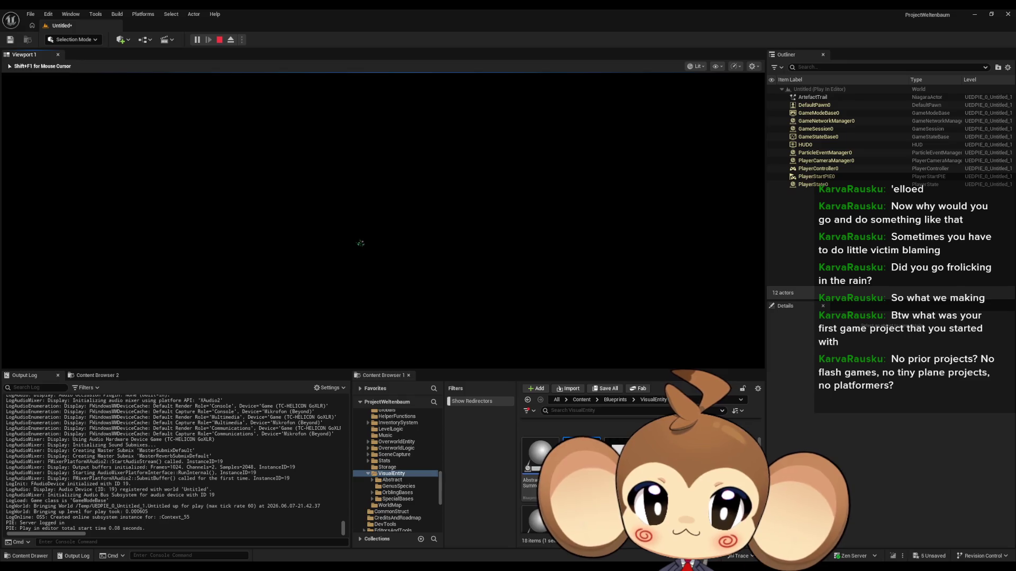
{"action": "key", "text": "shift+F1"}
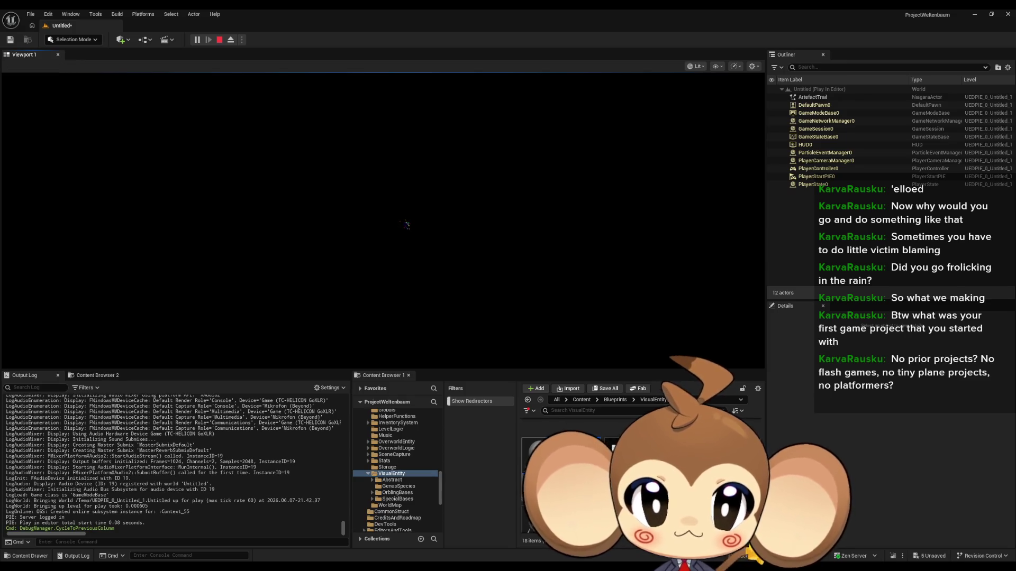
Bring back a smaller ArtefactTrail editor beside the game and select the Fountain Sprite Renderer.
{"action": "double_click", "coordinate": [535, 427]}
{"action": "mouse_move", "coordinate": [375, 8]}
{"action": "left_mouse_down"}
{"action": "mouse_move", "coordinate": [500, 167]}
{"action": "mouse_move", "coordinate": [453, 214]}
{"action": "mouse_move", "coordinate": [458, 281]}
{"action": "left_mouse_up"}
{"action": "scroll", "coordinate": [370, 402], "scroll_direction": "down", "scroll_amount": 3}
{"action": "left_click", "coordinate": [342, 363]}
{"action": "scroll", "coordinate": [438, 402], "scroll_direction": "down", "scroll_amount": 2}
{"action": "left_click_drag", "start_coordinate": [437, 402], "coordinate": [421, 351]}
{"action": "left_click", "coordinate": [346, 427]}
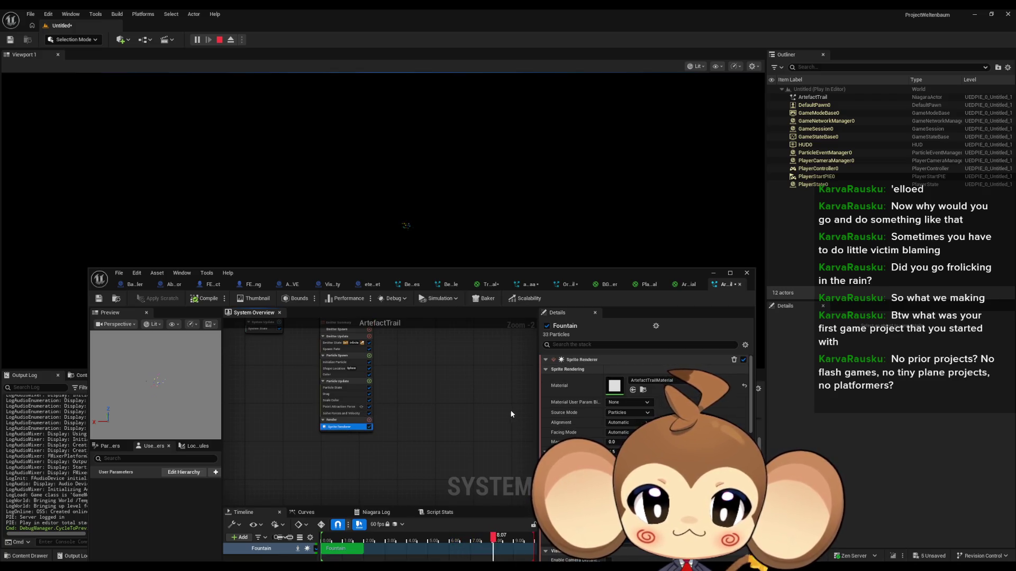
{"action": "left_click", "coordinate": [616, 415]}
{"action": "left_click", "coordinate": [616, 428]}
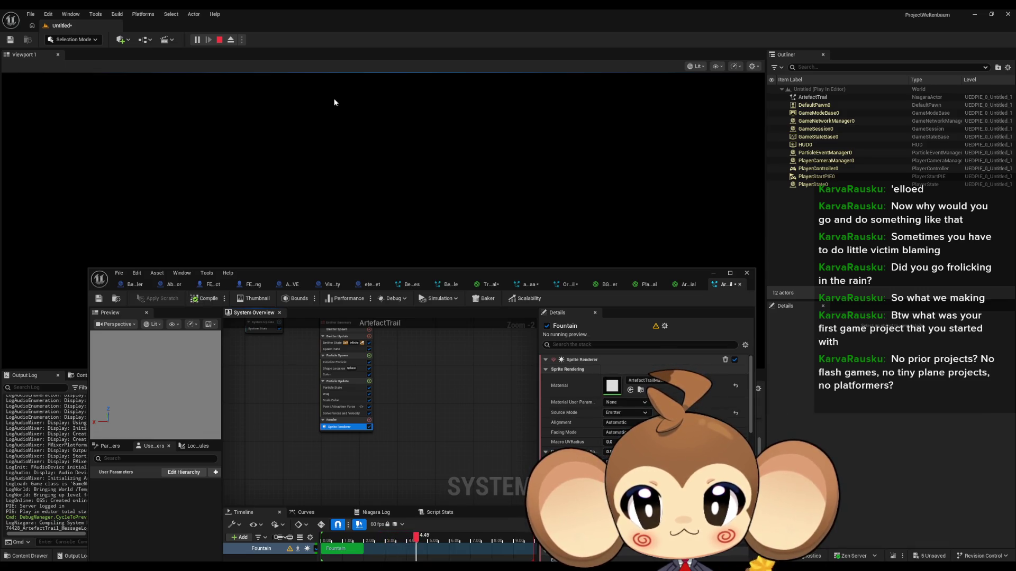
{"action": "left_click", "coordinate": [220, 40]}
{"action": "left_click", "coordinate": [195, 40]}
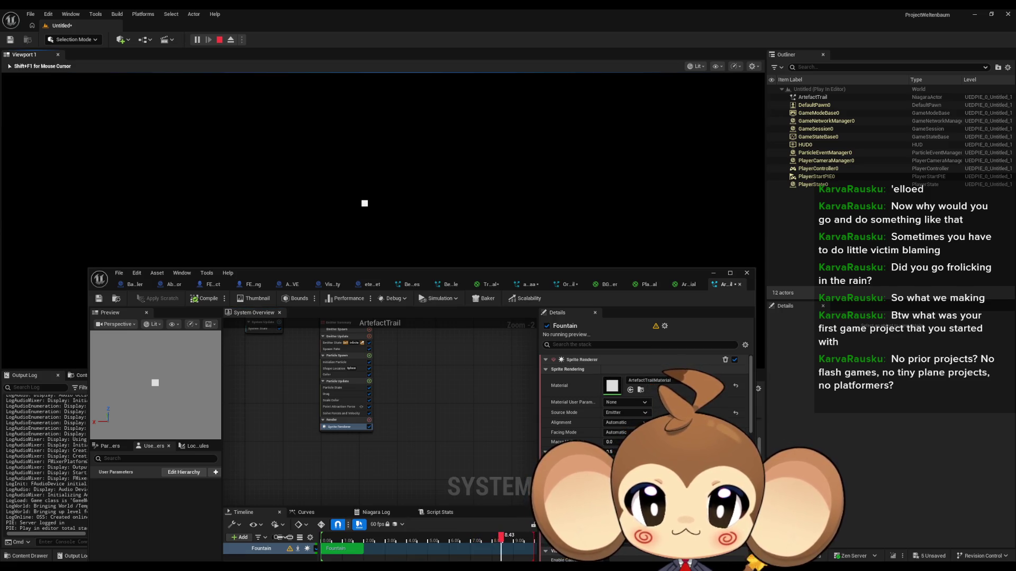
{"action": "key", "text": "shift+F1"}
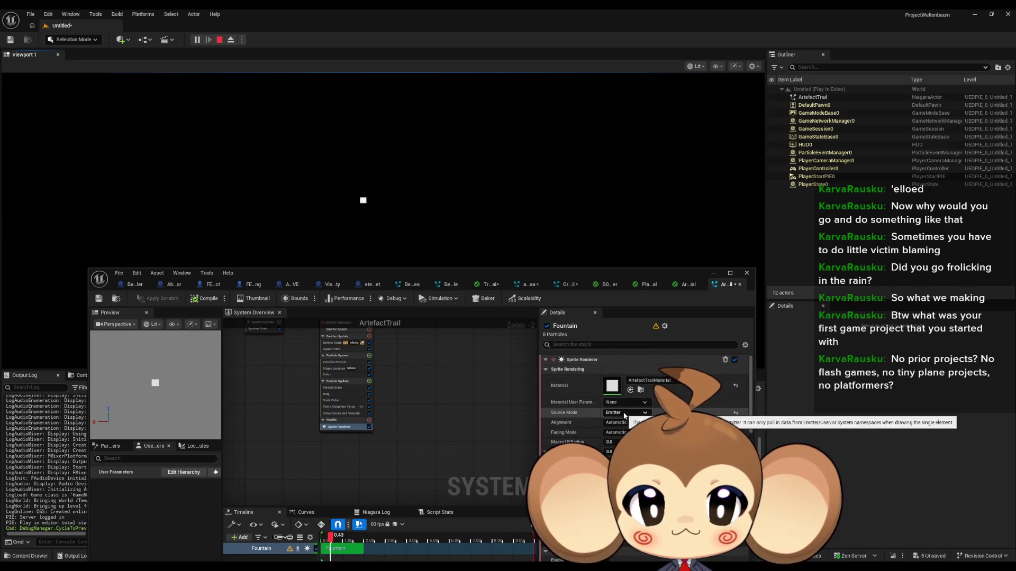
{"action": "left_click", "coordinate": [625, 413]}
{"action": "left_click", "coordinate": [618, 428]}
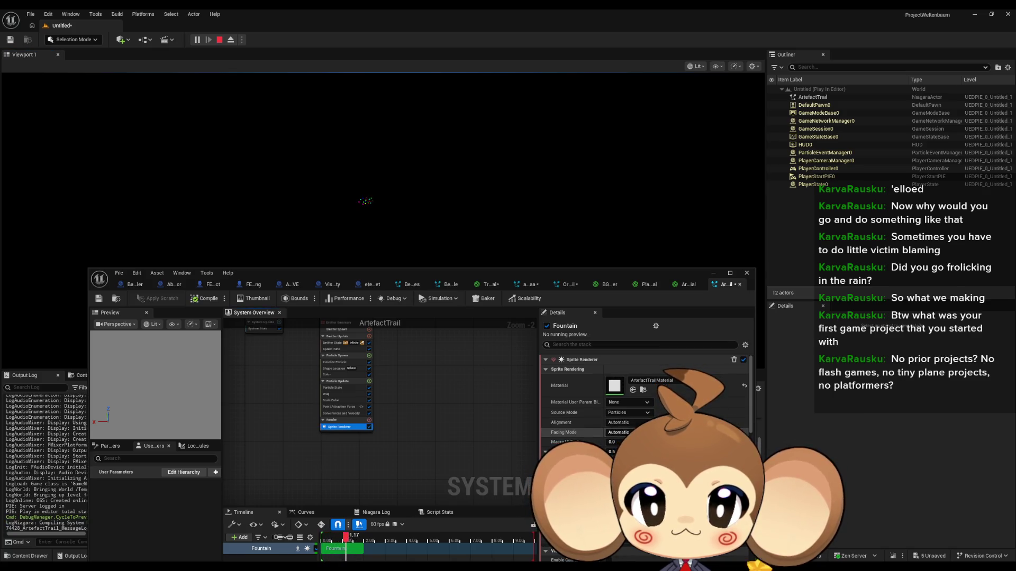
{"action": "left_click", "coordinate": [458, 233]}
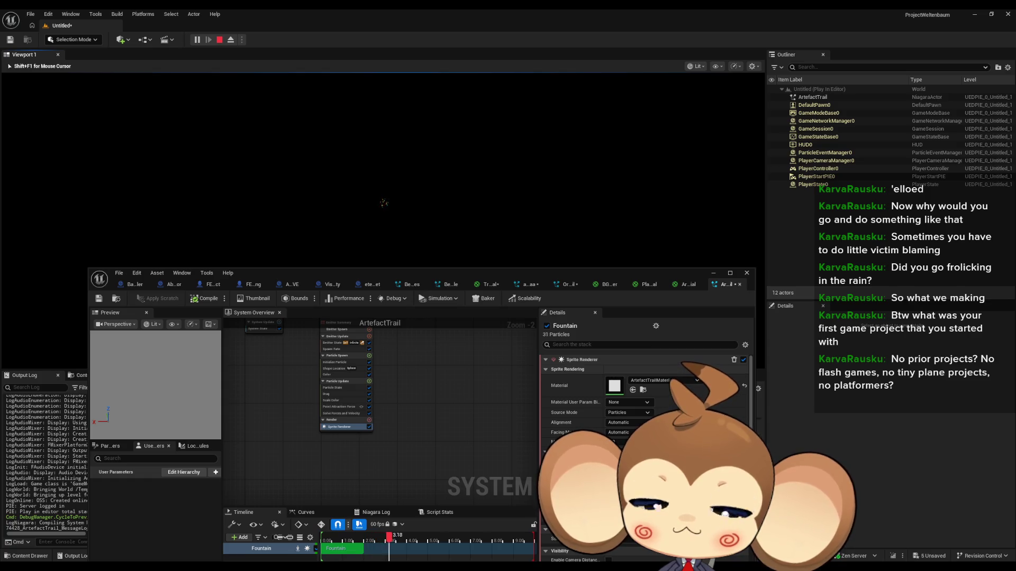
{"action": "key", "text": "shift+F1"}
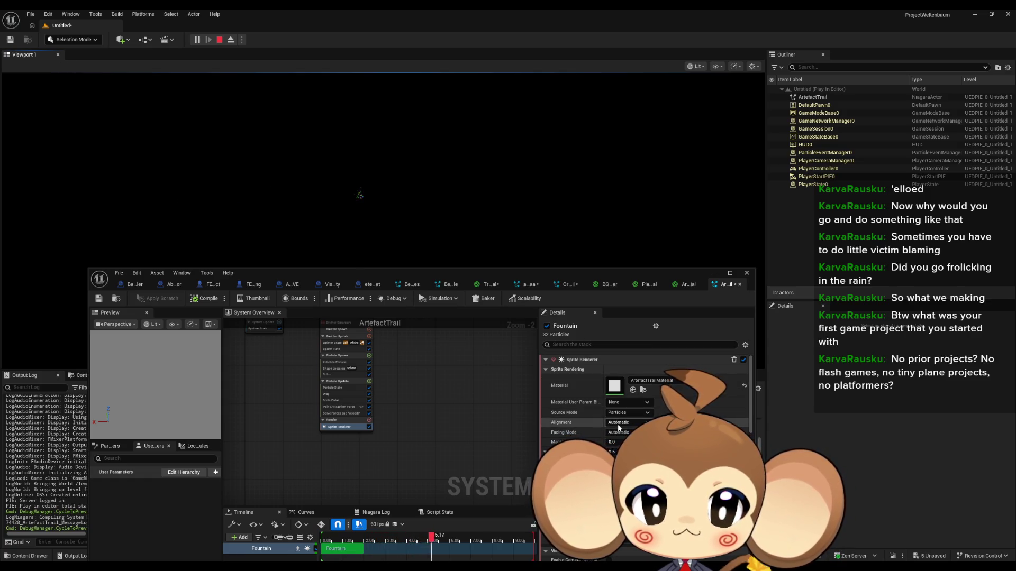
{"action": "left_click", "coordinate": [619, 430]}
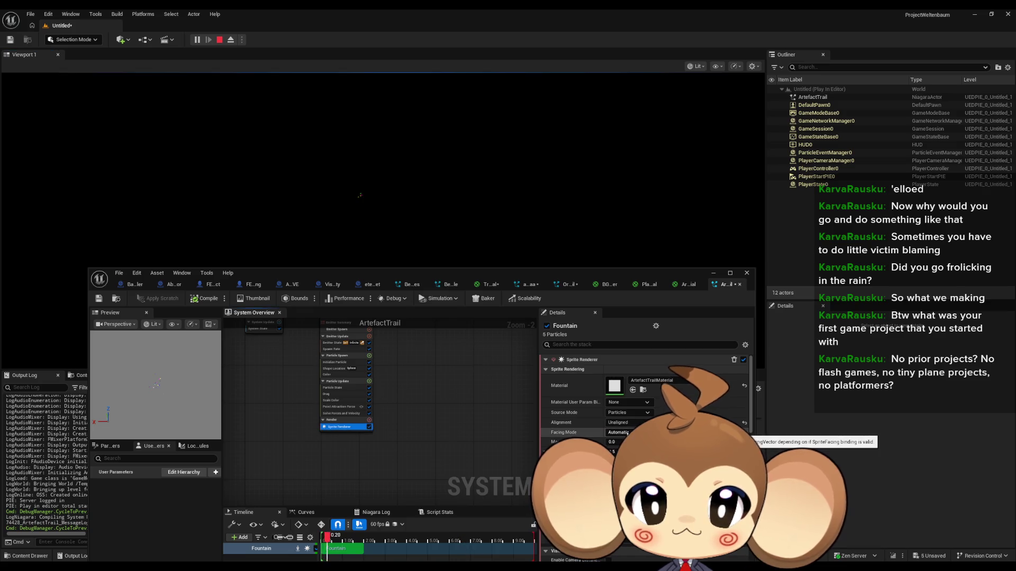
{"action": "left_click", "coordinate": [627, 432]}
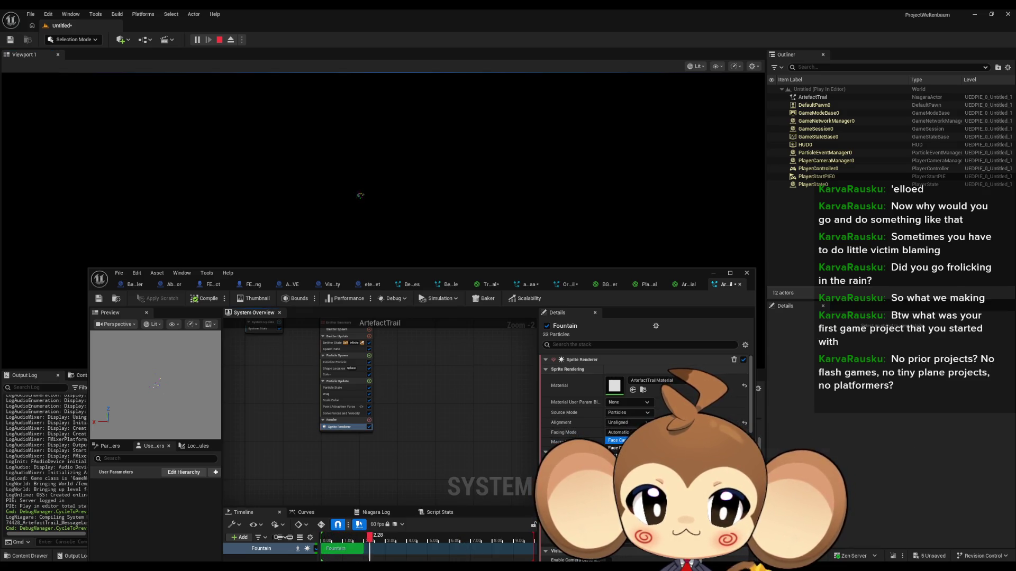
{"action": "left_click", "coordinate": [622, 423]}
{"action": "key", "text": "ctrl+z"}
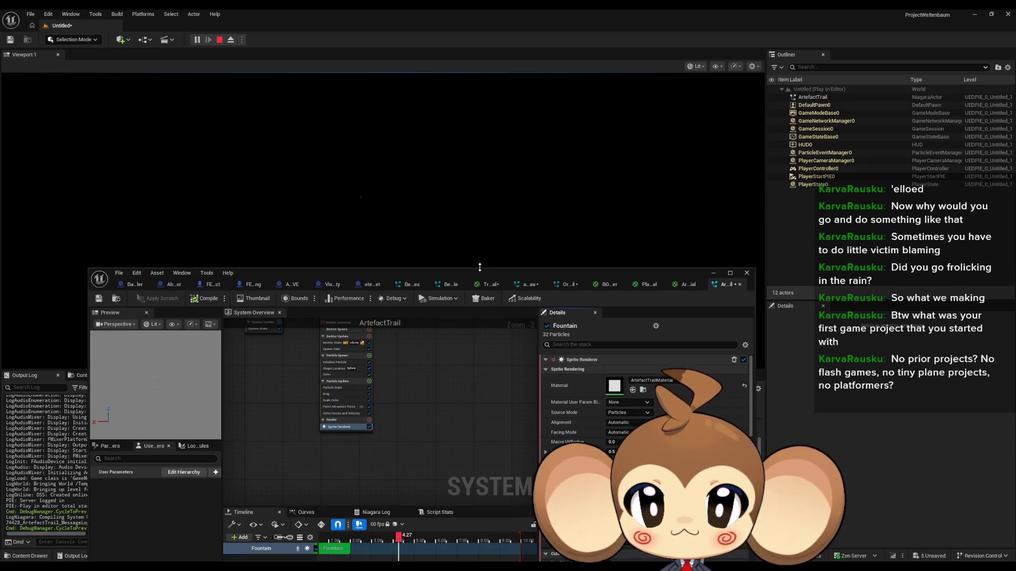
{"action": "left_click", "coordinate": [452, 229]}
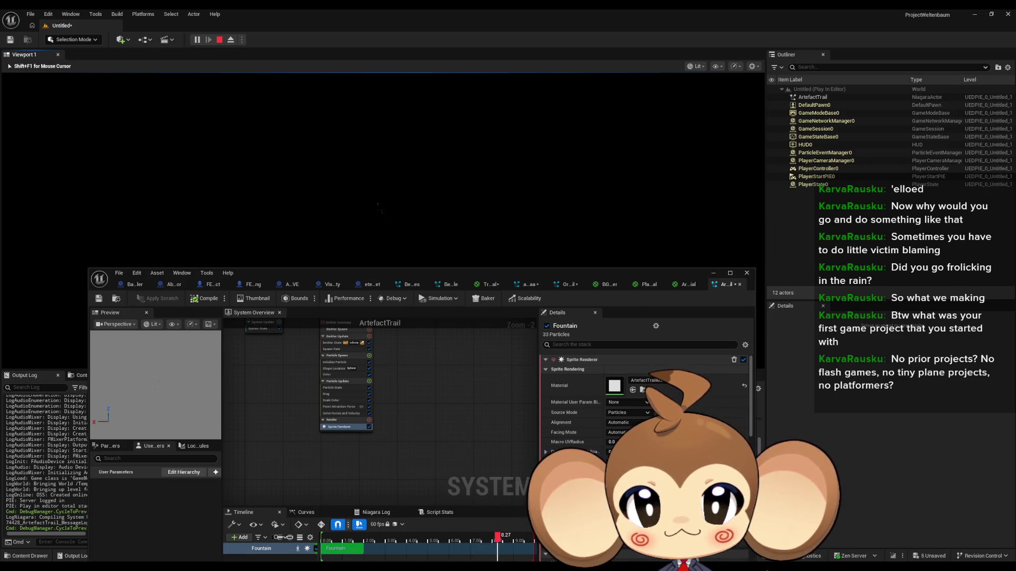
{"action": "key", "text": "shift+F1"}
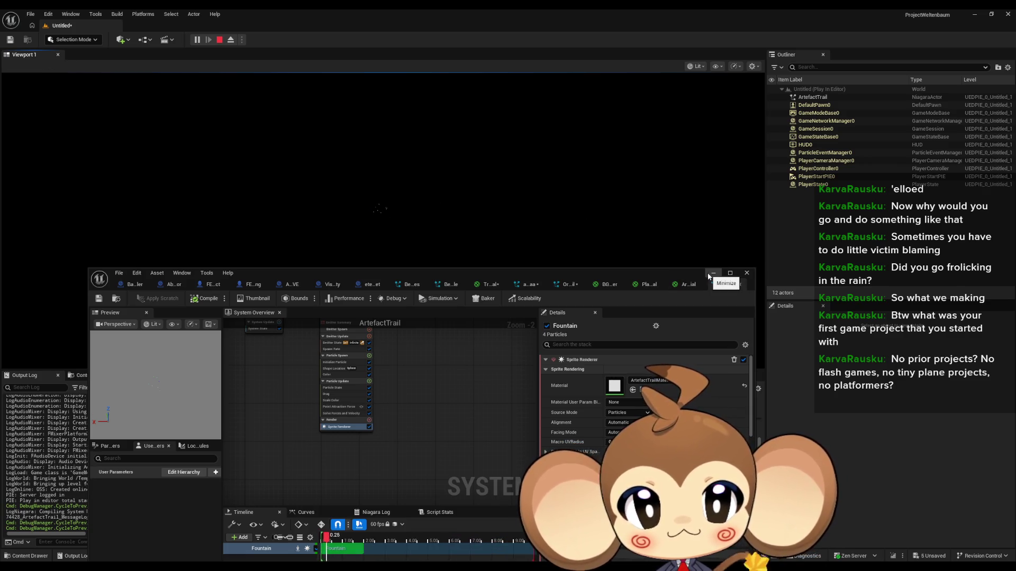
{"action": "left_click", "coordinate": [710, 275]}
Decline saving the untitled level and stop the play-test session.
{"action": "left_click", "coordinate": [10, 40]}
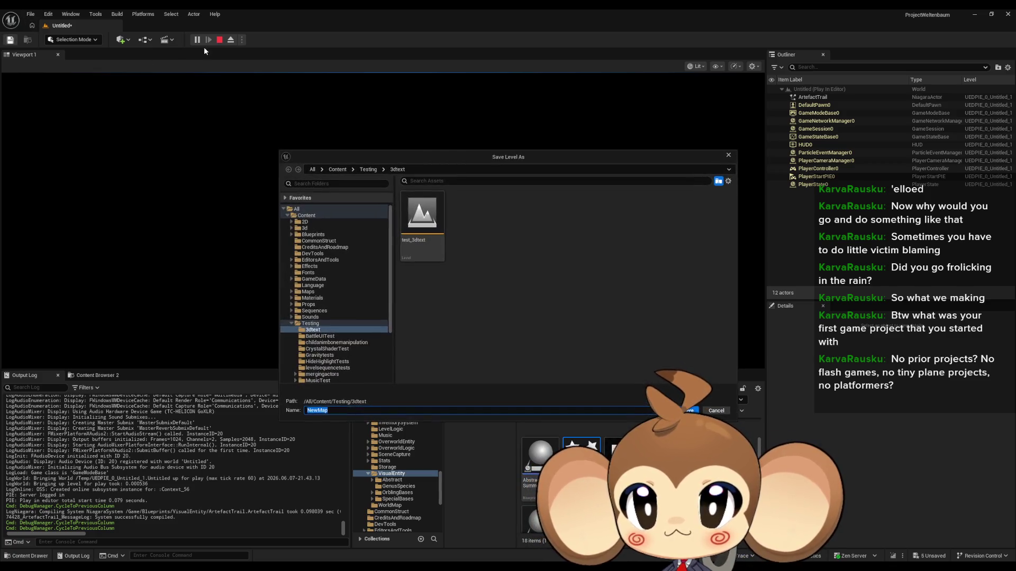
{"action": "left_click", "coordinate": [727, 155]}
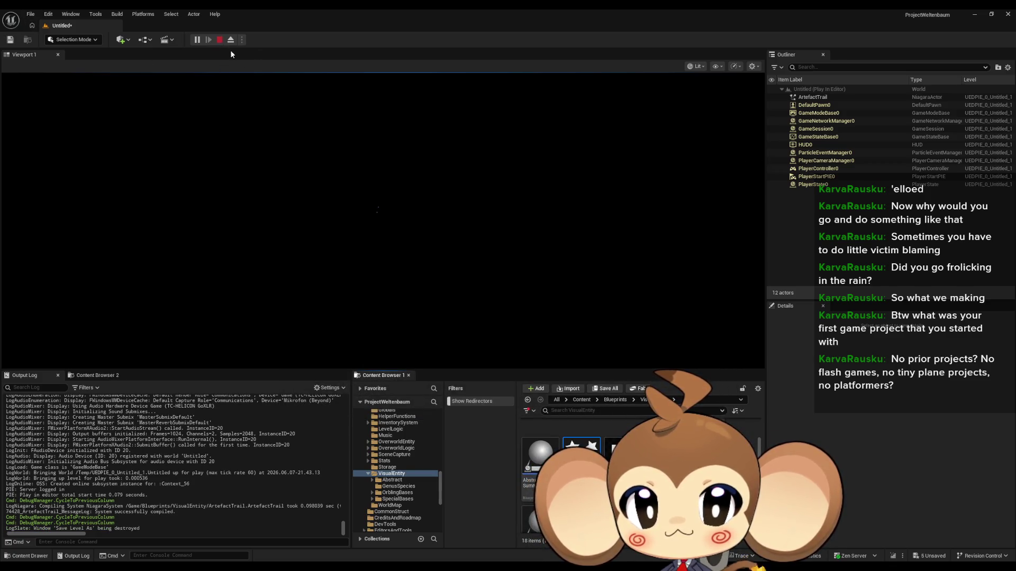
{"action": "left_click", "coordinate": [220, 39]}
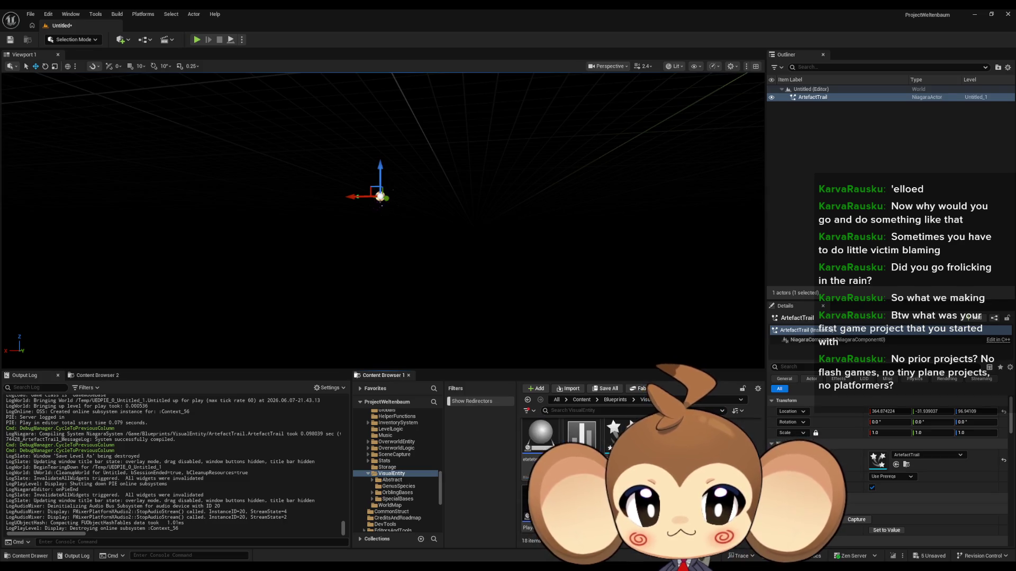
Browse the Content Browser to the Blueprints > Battle folder.
{"action": "left_click", "coordinate": [581, 399]}
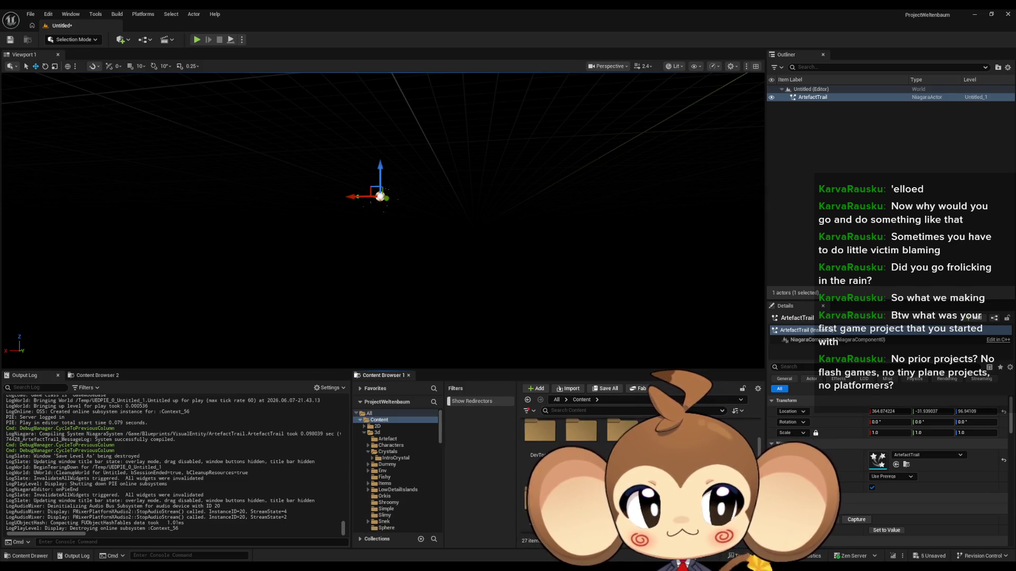
{"action": "double_click", "coordinate": [622, 438]}
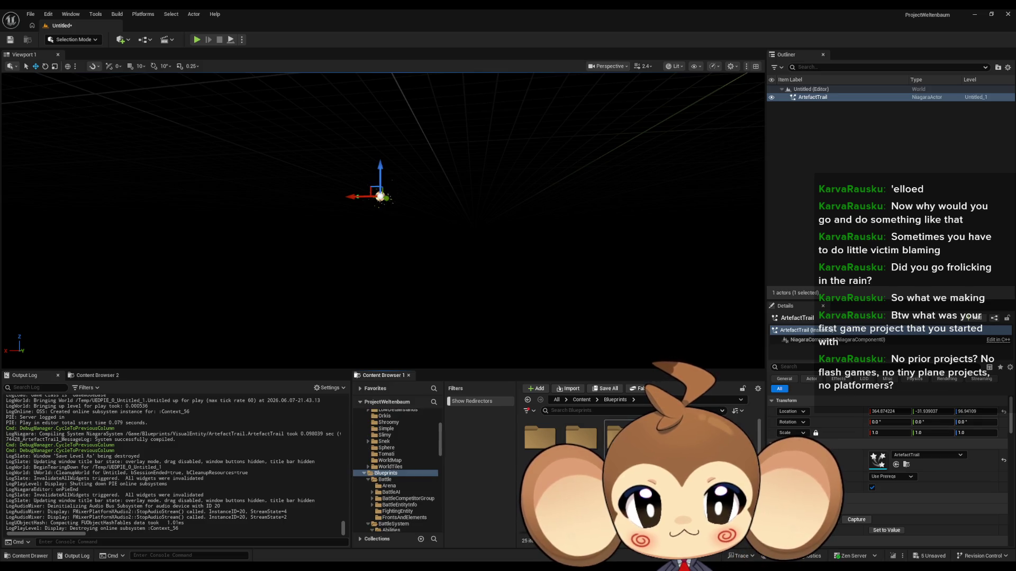
{"action": "double_click", "coordinate": [540, 438]}
{"action": "scroll", "coordinate": [582, 439], "scroll_direction": "down", "scroll_amount": 2}
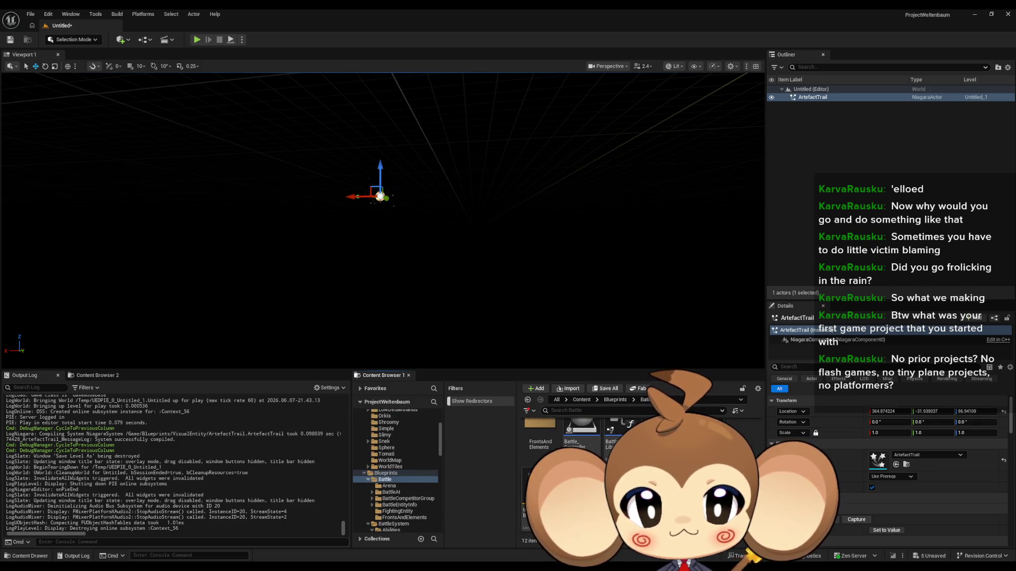
Save all modified trail assets except the Untitled map, then load test_BattleSystems.
{"action": "key", "text": "ctrl+shift+s"}
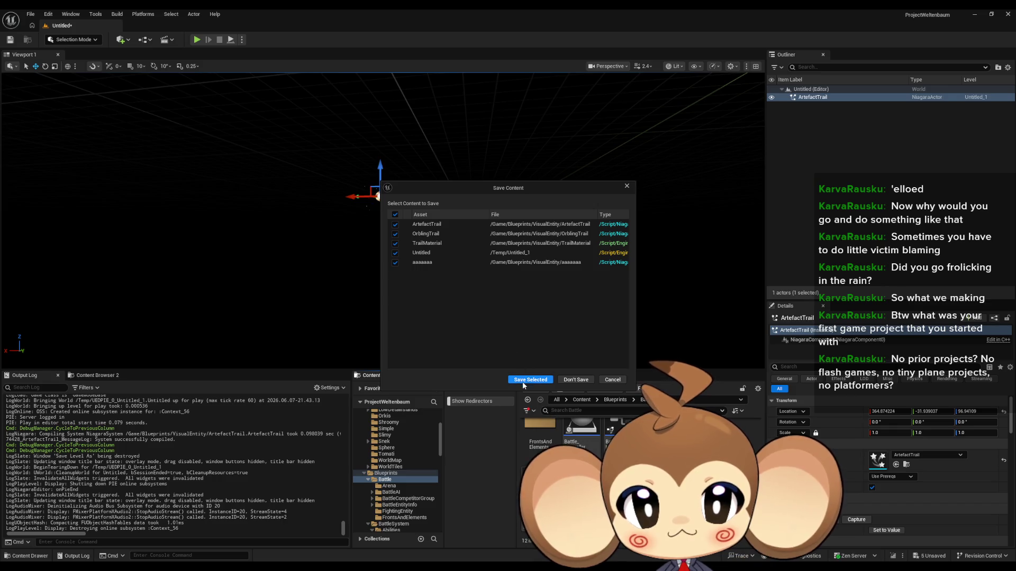
{"action": "left_click", "coordinate": [395, 252]}
{"action": "left_click", "coordinate": [395, 262]}
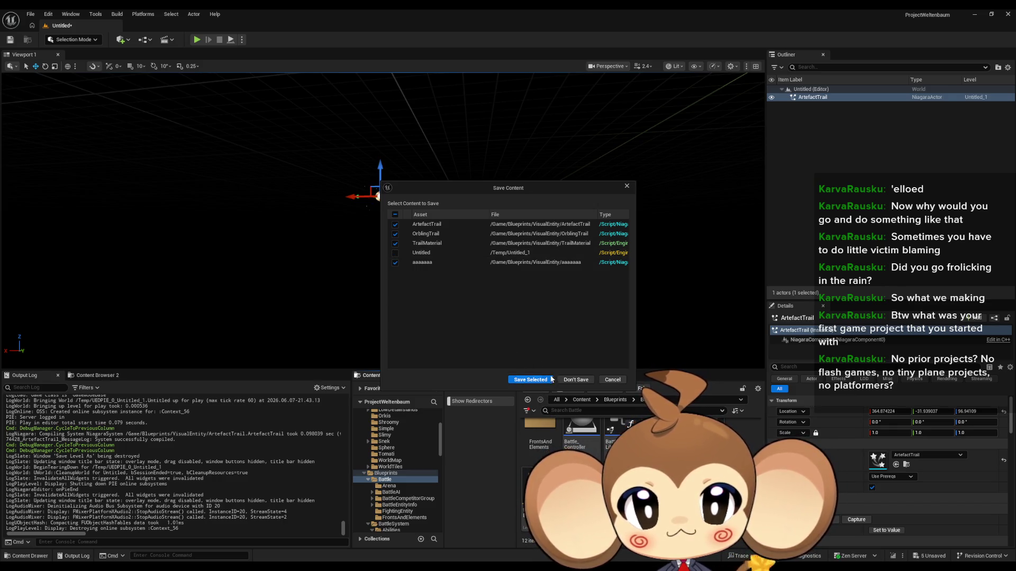
{"action": "left_click", "coordinate": [529, 380]}
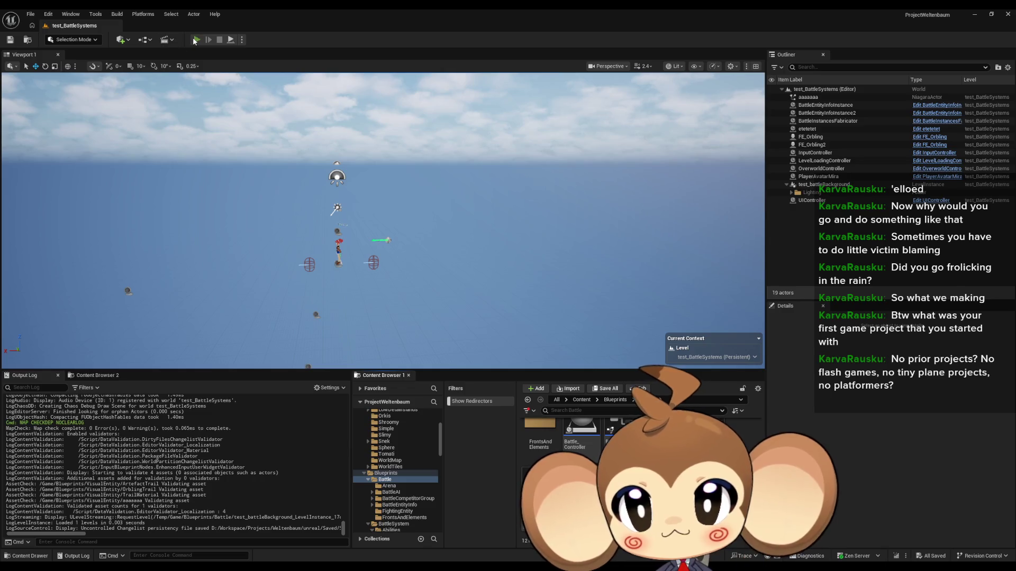
Run test_BattleSystems in Play In Editor, stop it, and open the Blueprints toolbar dropdown.
{"action": "left_click", "coordinate": [195, 40]}
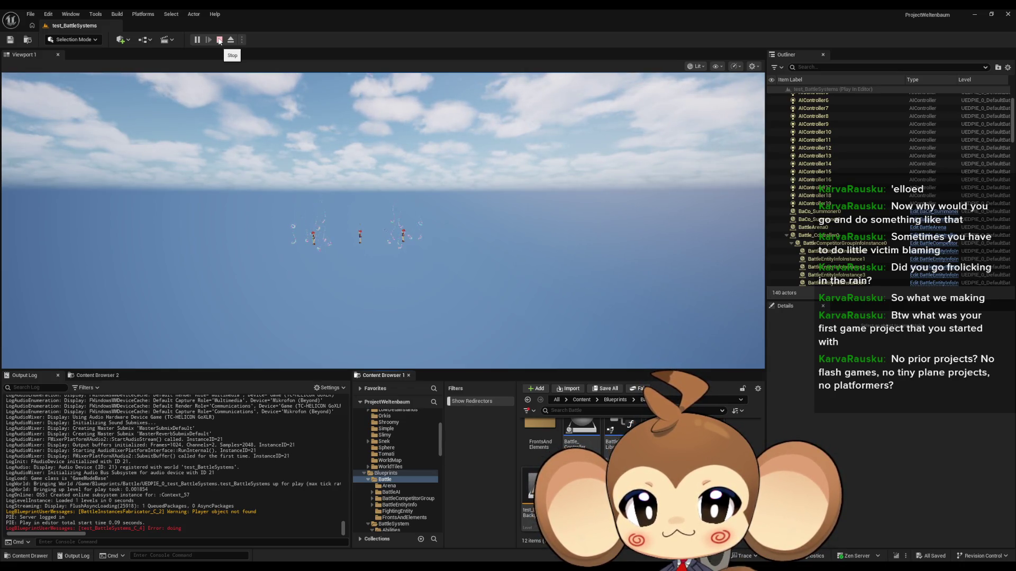
{"action": "left_click", "coordinate": [219, 40]}
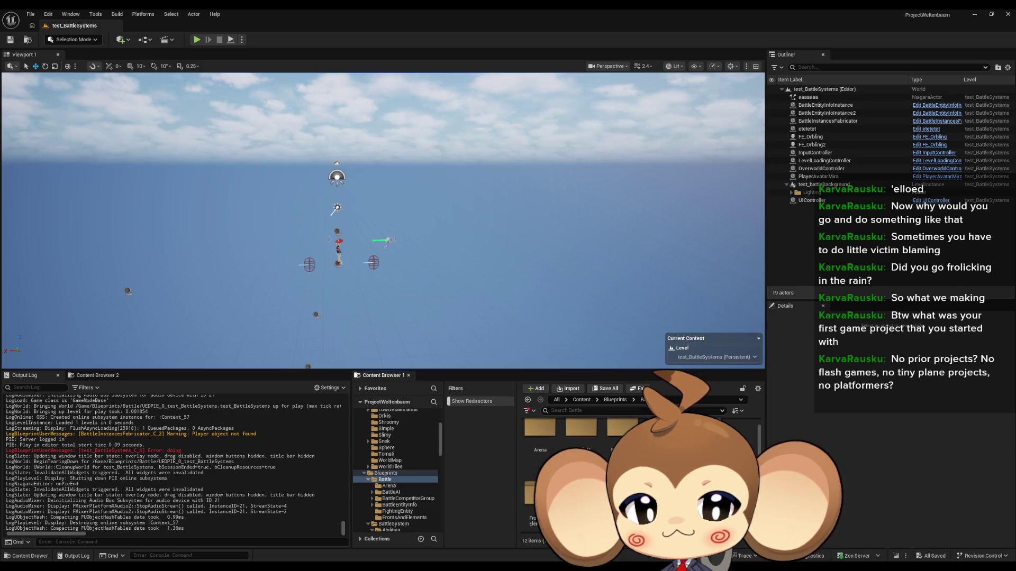
{"action": "left_click", "coordinate": [144, 40]}
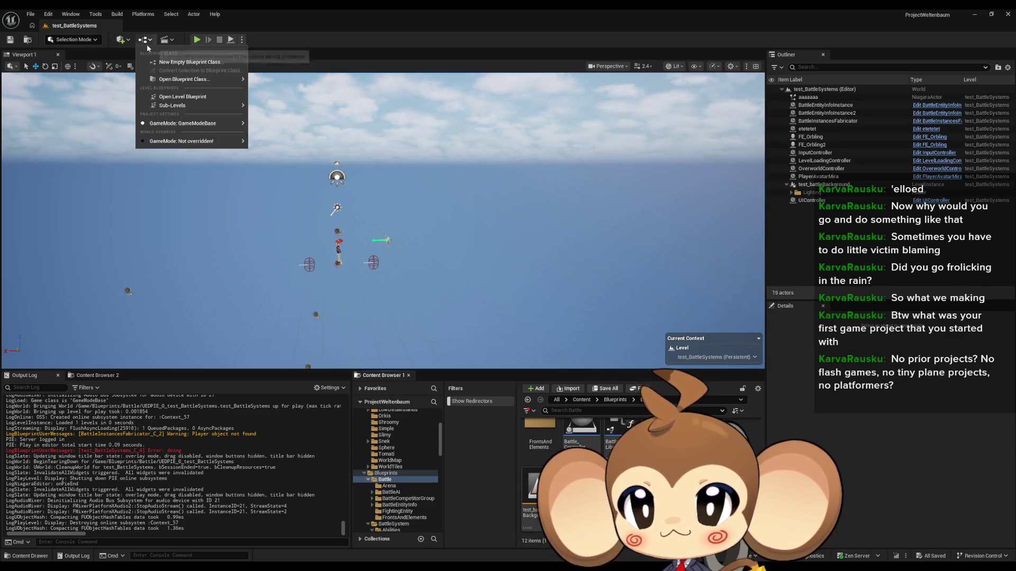
Open the level blueprint and review the fabricator, Trigger with Only Switch Level and Delay nodes.
{"action": "left_click", "coordinate": [179, 97]}
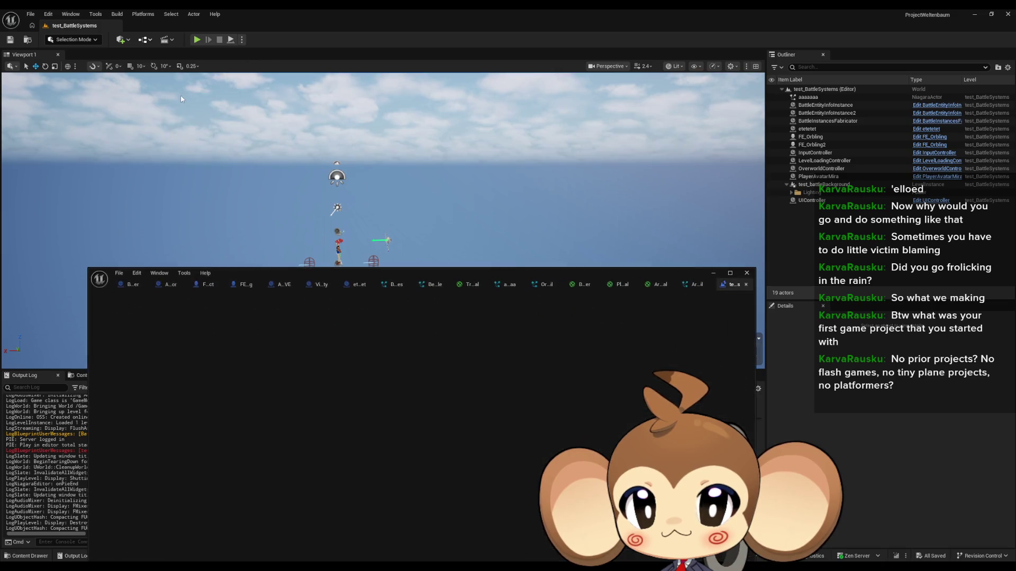
{"action": "scroll", "coordinate": [536, 426], "scroll_direction": "down", "scroll_amount": 10}
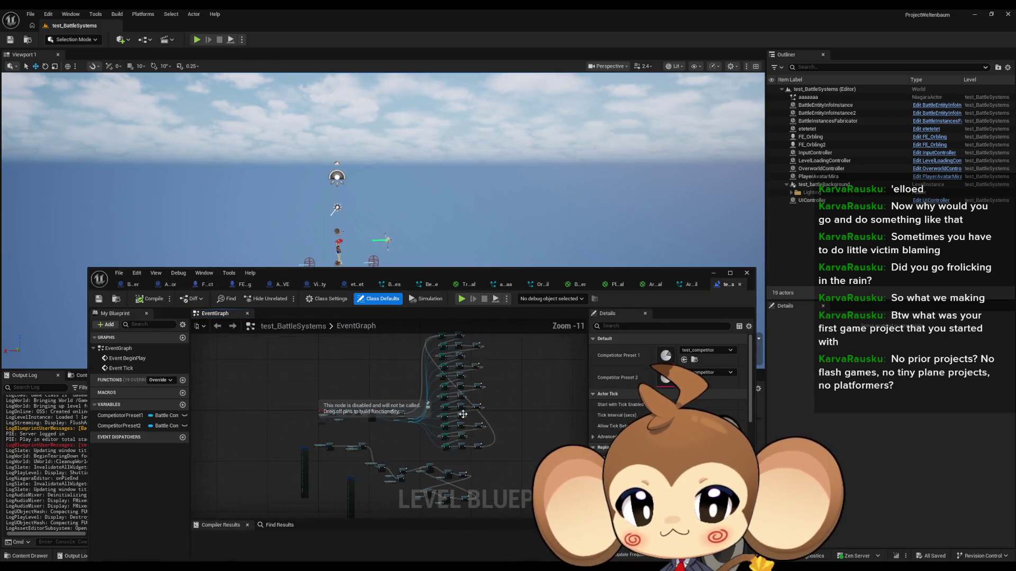
{"action": "scroll", "coordinate": [381, 434], "scroll_direction": "up", "scroll_amount": 11}
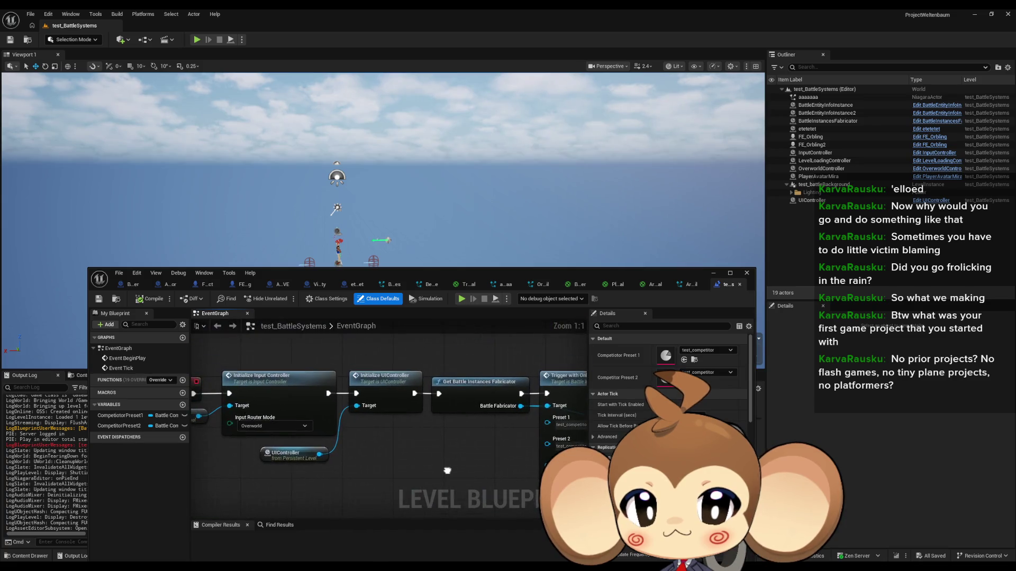
{"action": "left_click_drag", "start_coordinate": [453, 470], "coordinate": [329, 486]}
{"action": "left_click", "coordinate": [369, 428]}
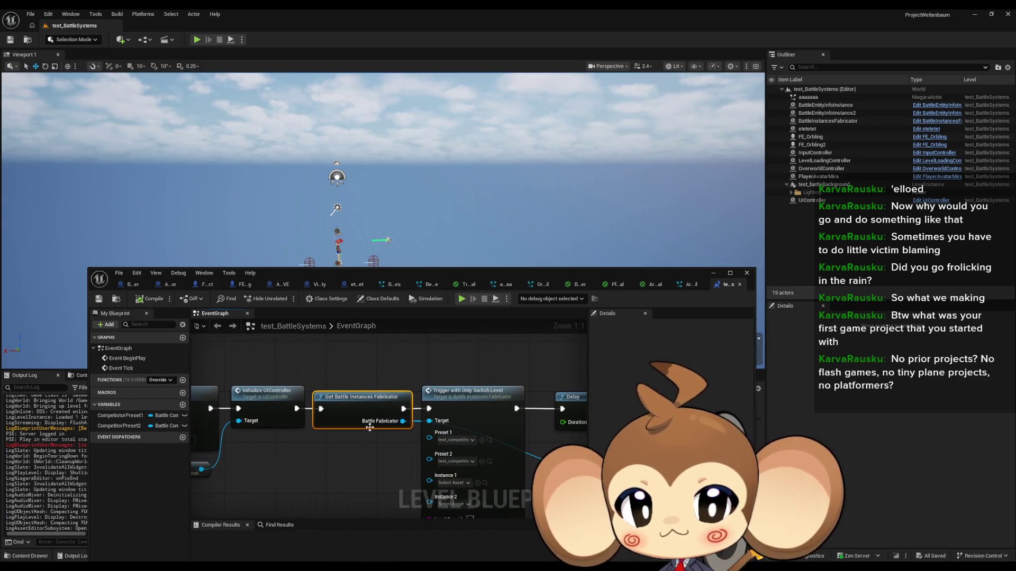
{"action": "left_click", "coordinate": [455, 395]}
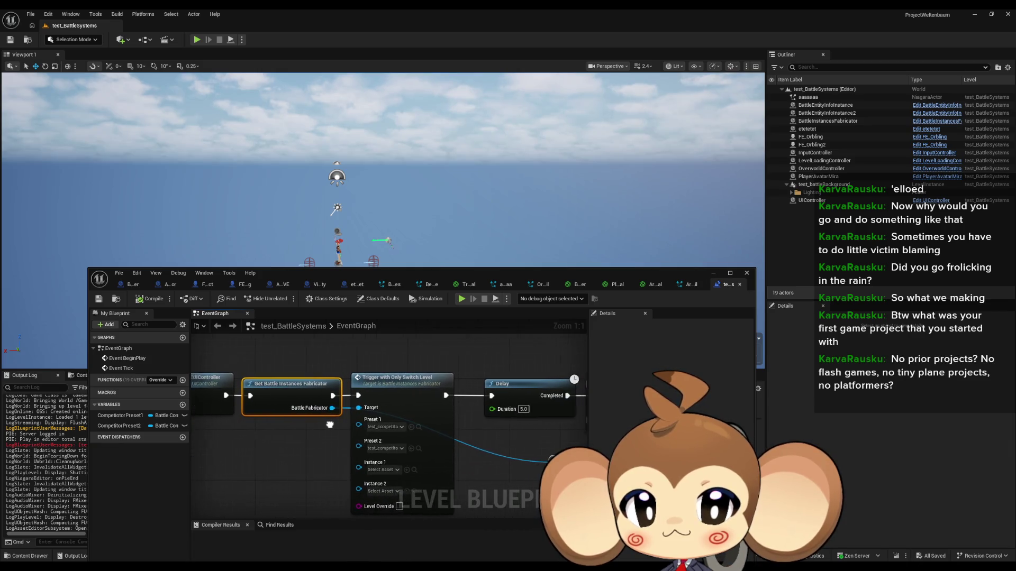
{"action": "mouse_move", "coordinate": [455, 394]}
{"action": "left_mouse_down"}
{"action": "mouse_move", "coordinate": [207, 390]}
{"action": "mouse_move", "coordinate": [433, 359]}
{"action": "left_mouse_up"}
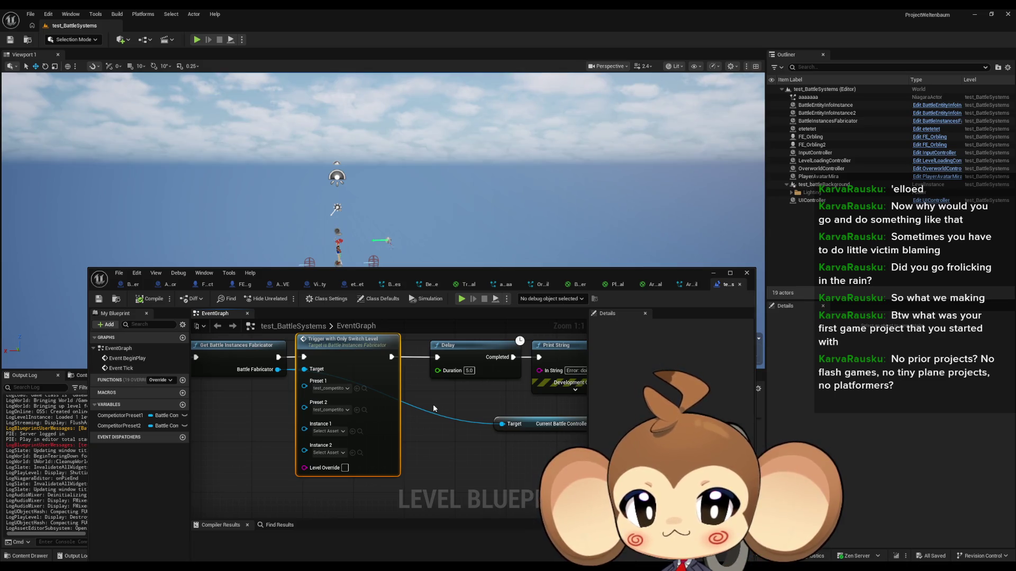
{"action": "left_click_drag", "start_coordinate": [432, 409], "coordinate": [450, 424]}
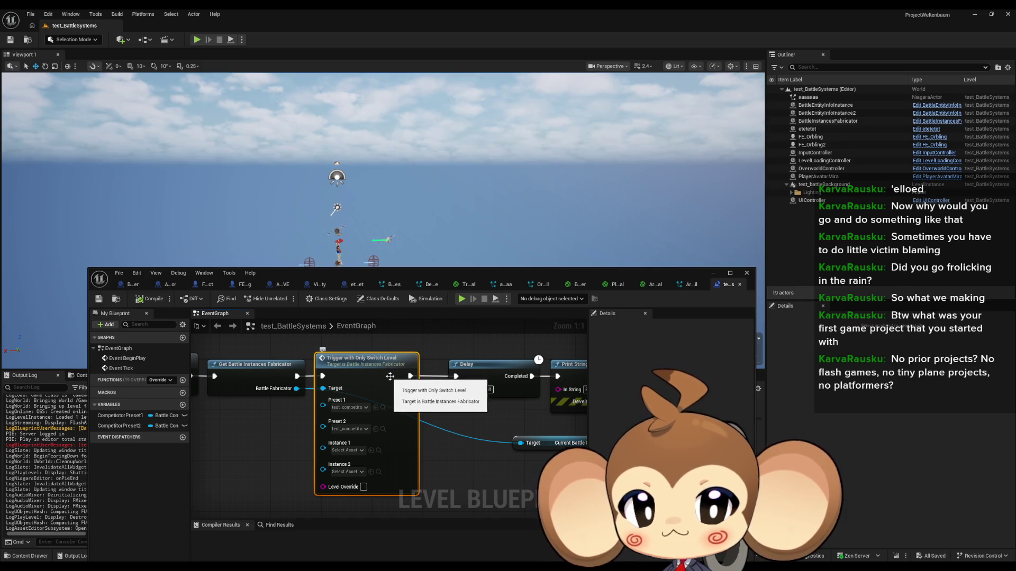
{"action": "scroll", "coordinate": [398, 390], "scroll_direction": "down", "scroll_amount": 4}
{"action": "scroll", "coordinate": [384, 434], "scroll_direction": "up", "scroll_amount": 4}
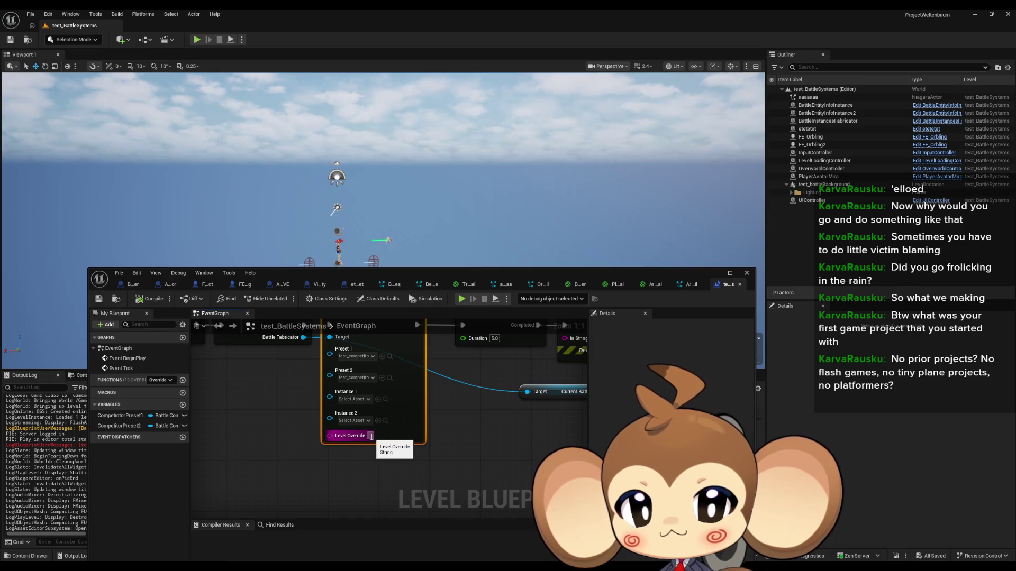
{"action": "mouse_move", "coordinate": [370, 435]}
{"action": "left_mouse_down"}
{"action": "mouse_move", "coordinate": [373, 465]}
{"action": "mouse_move", "coordinate": [445, 434]}
{"action": "left_mouse_up"}
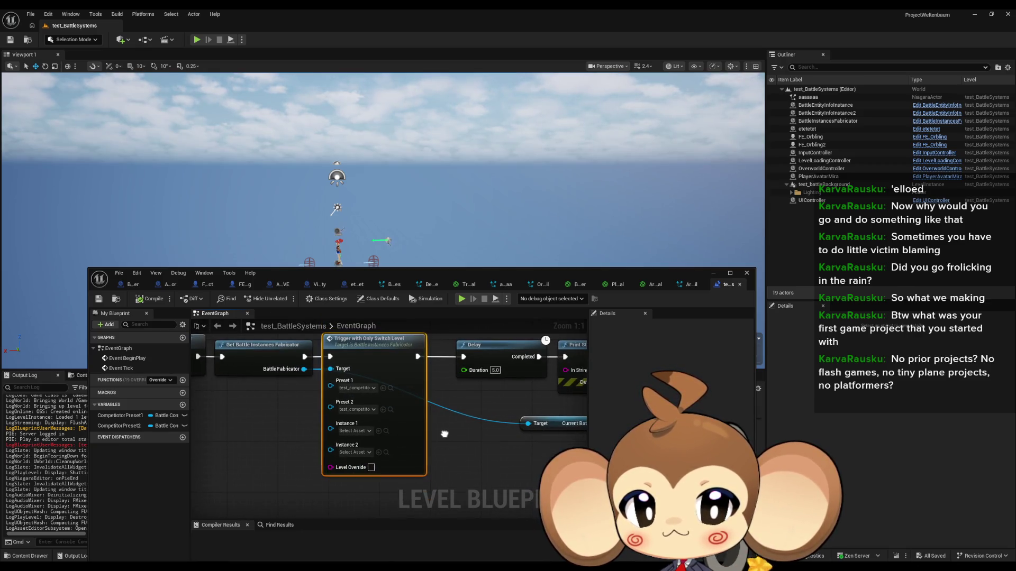
Inspect the TriggerWithOnlySwitchLevel function graph and the Triggers category, then return to the EventGraph.
{"action": "double_click", "coordinate": [412, 446]}
{"action": "mouse_move", "coordinate": [417, 447]}
{"action": "left_mouse_down"}
{"action": "mouse_move", "coordinate": [464, 482]}
{"action": "mouse_move", "coordinate": [343, 470]}
{"action": "mouse_move", "coordinate": [341, 429]}
{"action": "mouse_move", "coordinate": [267, 424]}
{"action": "left_mouse_up"}
{"action": "left_click", "coordinate": [341, 429]}
{"action": "scroll", "coordinate": [155, 479], "scroll_direction": "down", "scroll_amount": 2}
{"action": "scroll", "coordinate": [154, 480], "scroll_direction": "up", "scroll_amount": 2}
{"action": "left_click", "coordinate": [94, 461]}
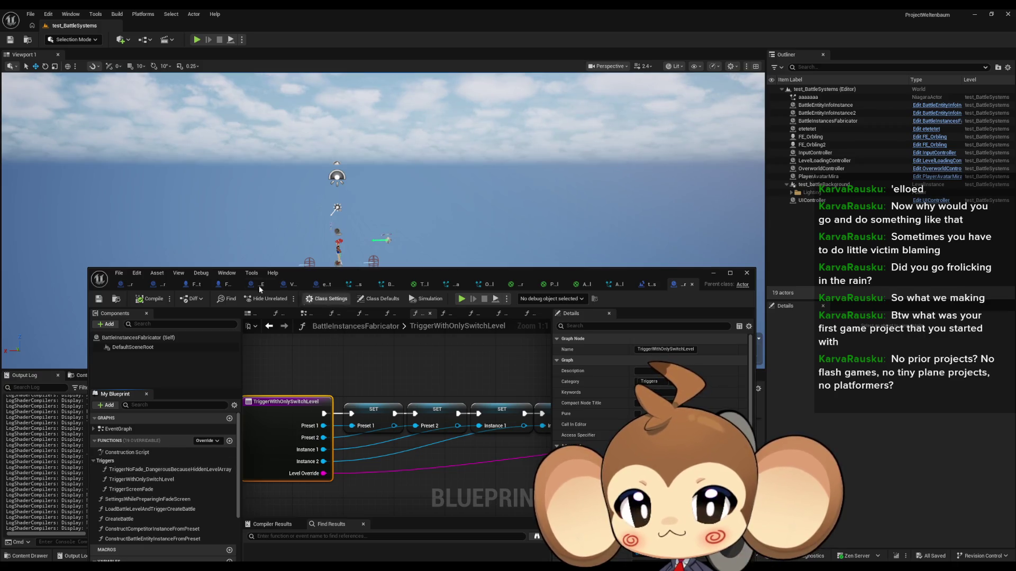
{"action": "left_click", "coordinate": [649, 287]}
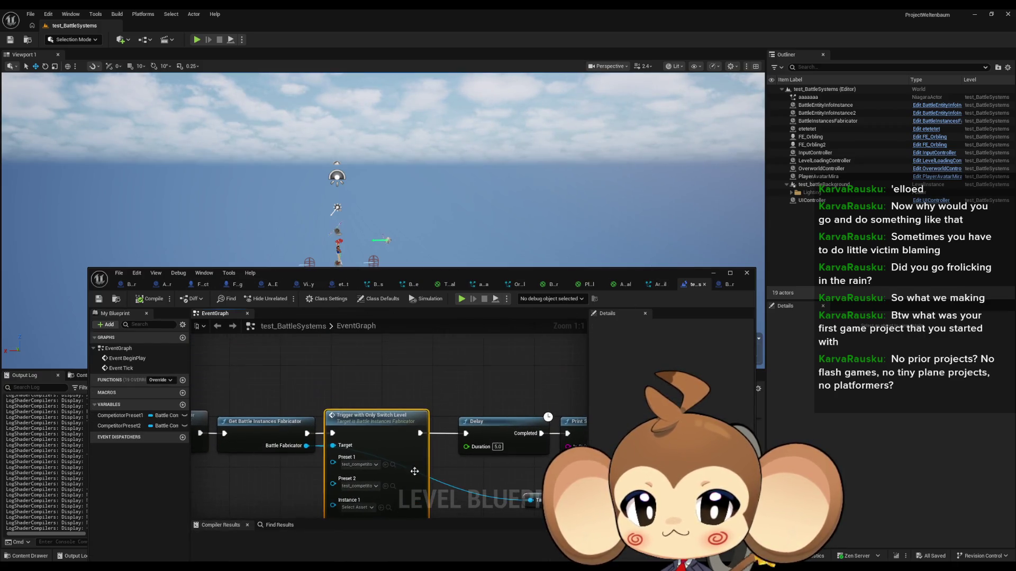
{"action": "left_click_drag", "start_coordinate": [306, 433], "coordinate": [329, 350]}
Add a 'trigger no' function node after the fabricator node and inspect its preset pins.
{"action": "type", "text": "trigg"}
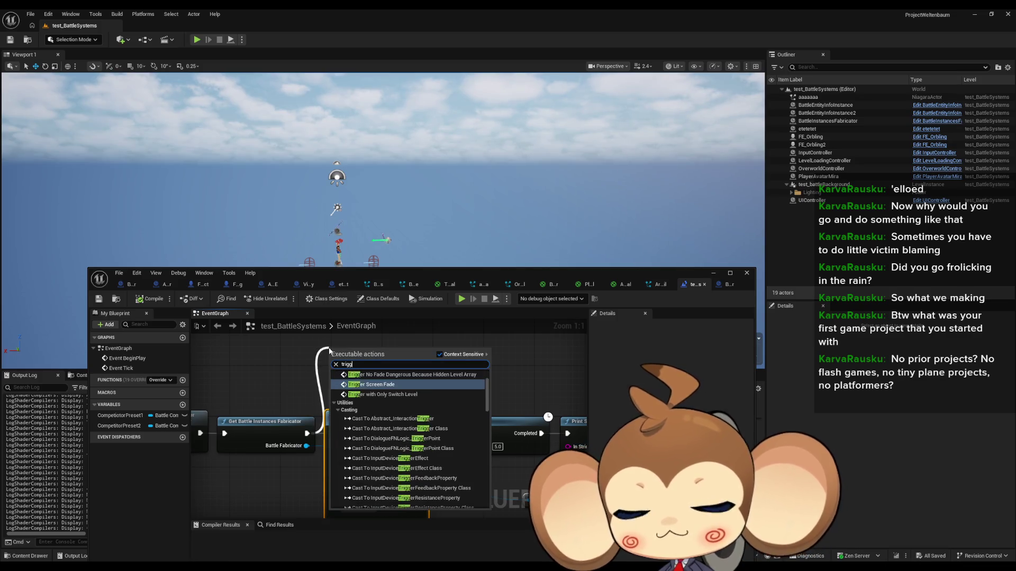
{"action": "type", "text": "er no f"}
{"action": "key", "text": "Return"}
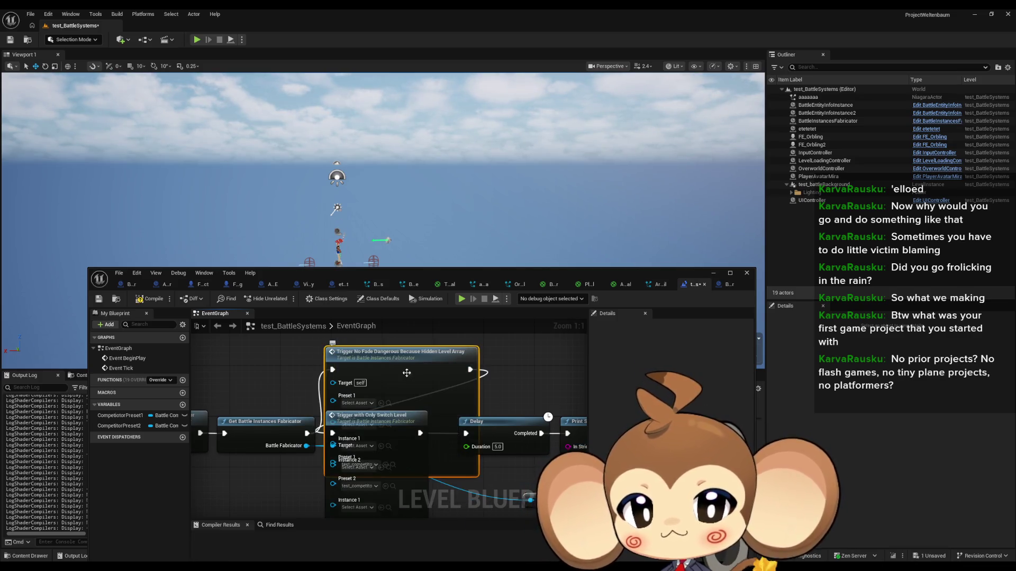
{"action": "scroll", "coordinate": [439, 337], "scroll_direction": "down", "scroll_amount": 2}
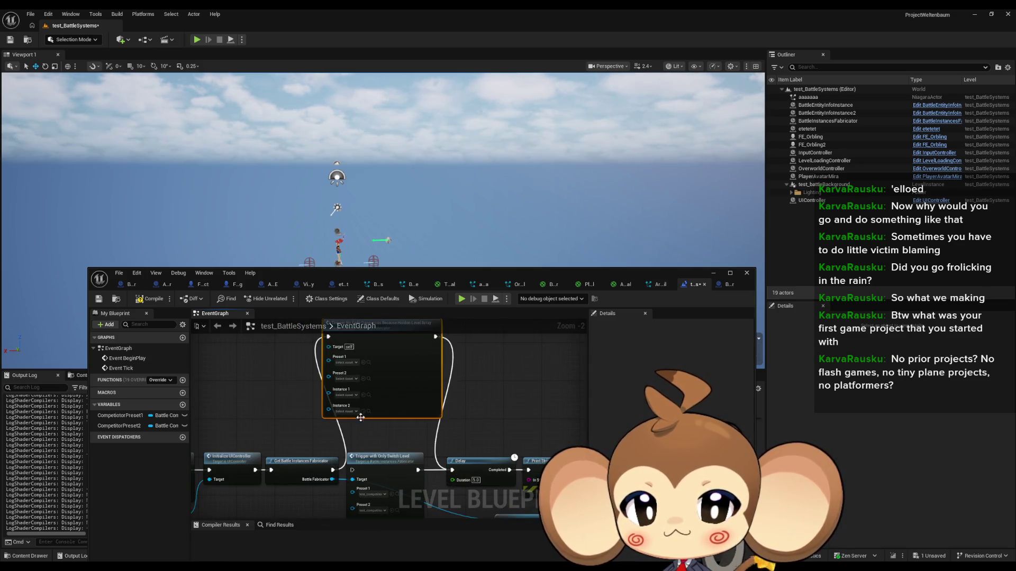
{"action": "scroll", "coordinate": [391, 418], "scroll_direction": "up", "scroll_amount": 1}
{"action": "left_click_drag", "start_coordinate": [391, 418], "coordinate": [390, 407]}
{"action": "left_click_drag", "start_coordinate": [366, 325], "coordinate": [370, 363]}
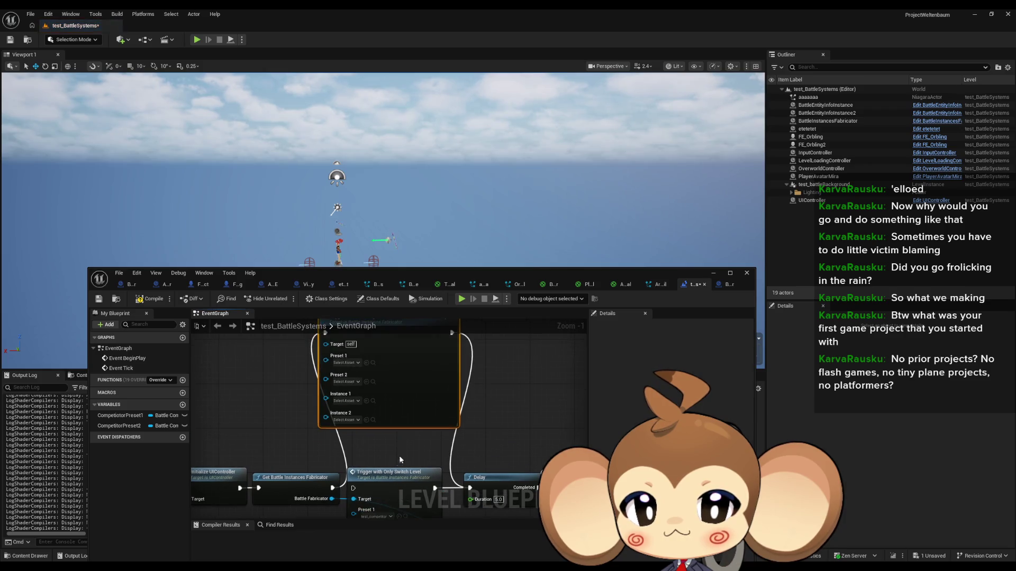
{"action": "left_click_drag", "start_coordinate": [454, 399], "coordinate": [473, 363]}
{"action": "left_click_drag", "start_coordinate": [505, 438], "coordinate": [508, 555]}
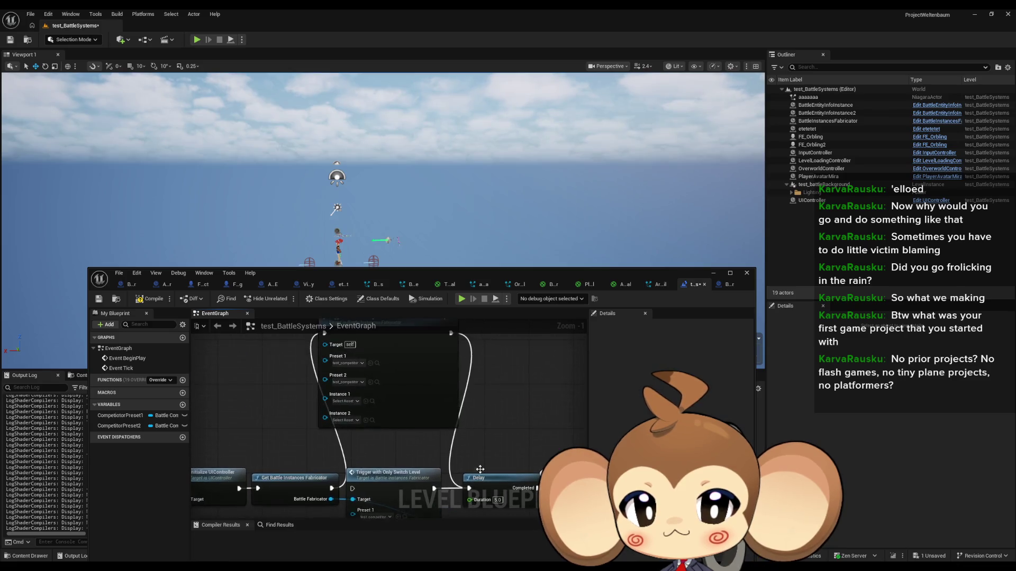
After the compile-error warning, wire the fabricator straight into Trigger and delete the erroring node.
{"action": "left_click", "coordinate": [197, 41]}
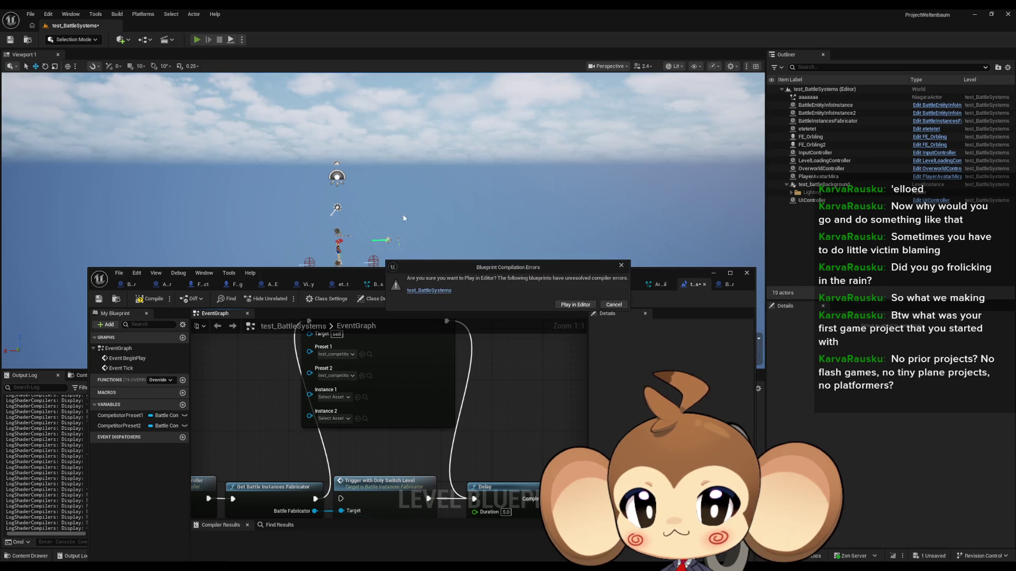
{"action": "left_click", "coordinate": [623, 266]}
{"action": "left_click", "coordinate": [413, 426]}
{"action": "left_click_drag", "start_coordinate": [313, 498], "coordinate": [341, 499]}
{"action": "key", "text": "Delete"}
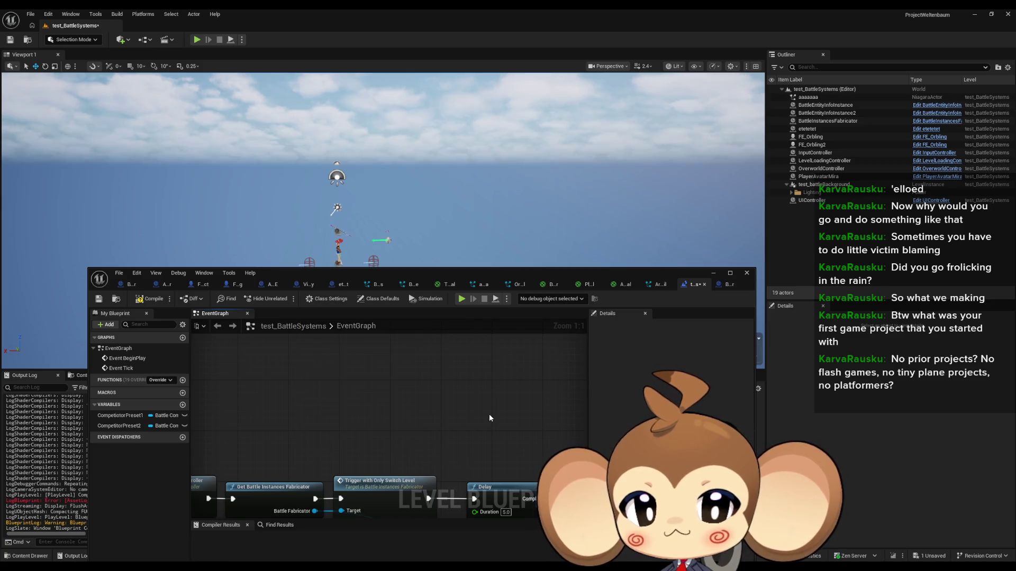
Hide the test_battleBackground level instance and run a brief play test.
{"action": "left_click", "coordinate": [770, 185]}
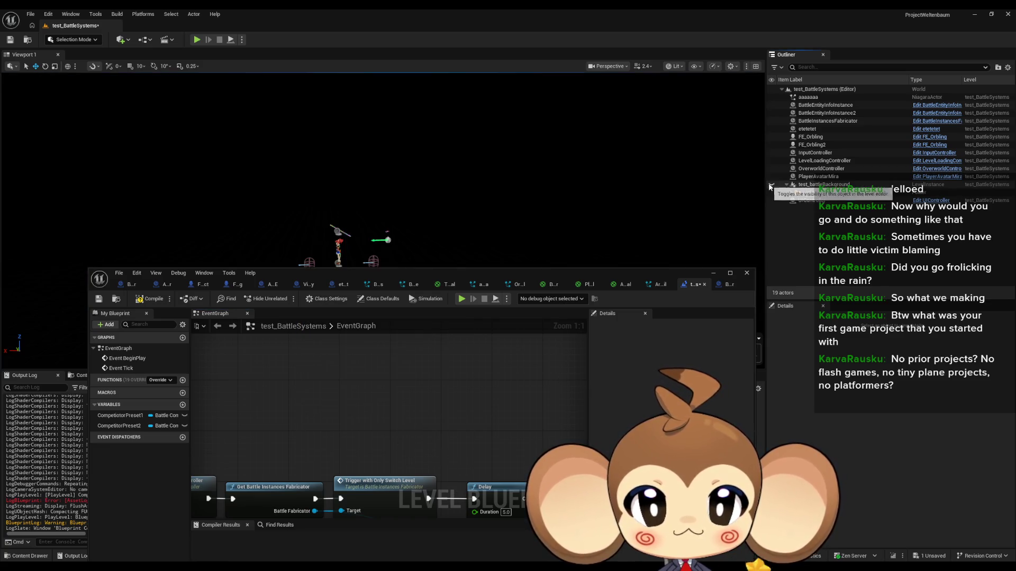
{"action": "left_click", "coordinate": [199, 42]}
{"action": "left_click", "coordinate": [219, 39]}
{"action": "left_click", "coordinate": [818, 186]}
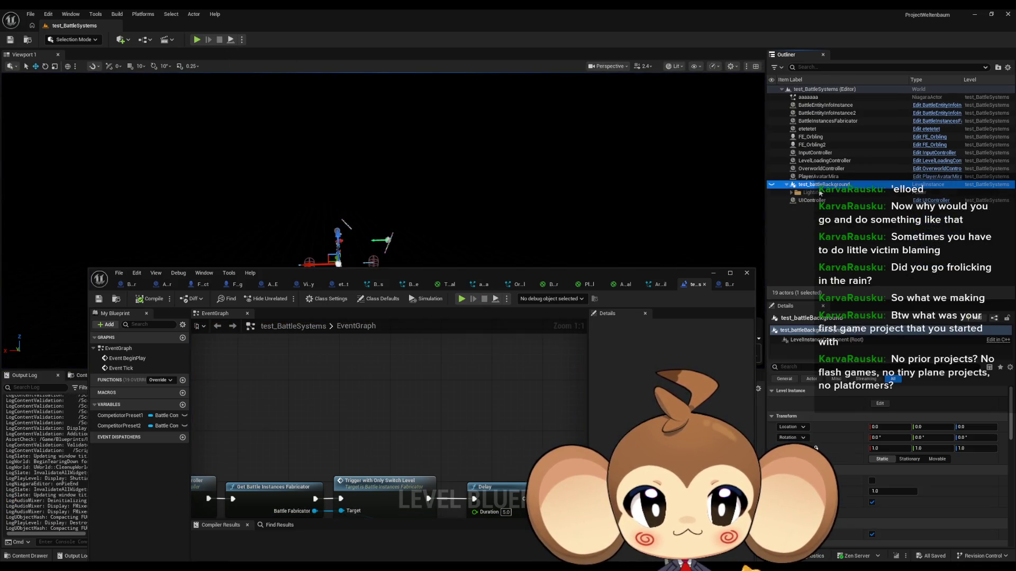
Play-test the battle with Alt+P, cycle the debug display back one column, then stop.
{"action": "key", "text": "alt+p"}
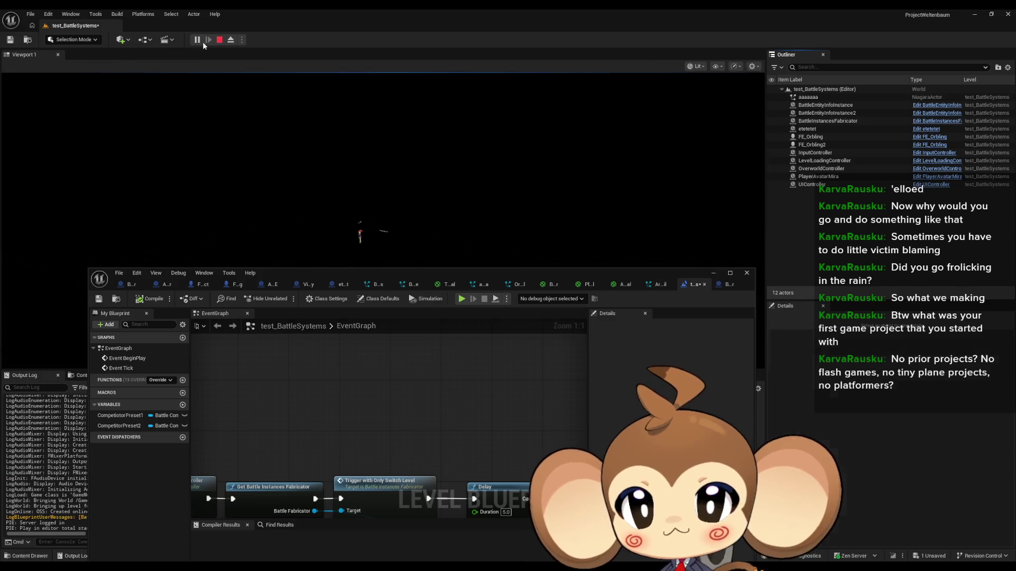
{"action": "left_click", "coordinate": [674, 267]}
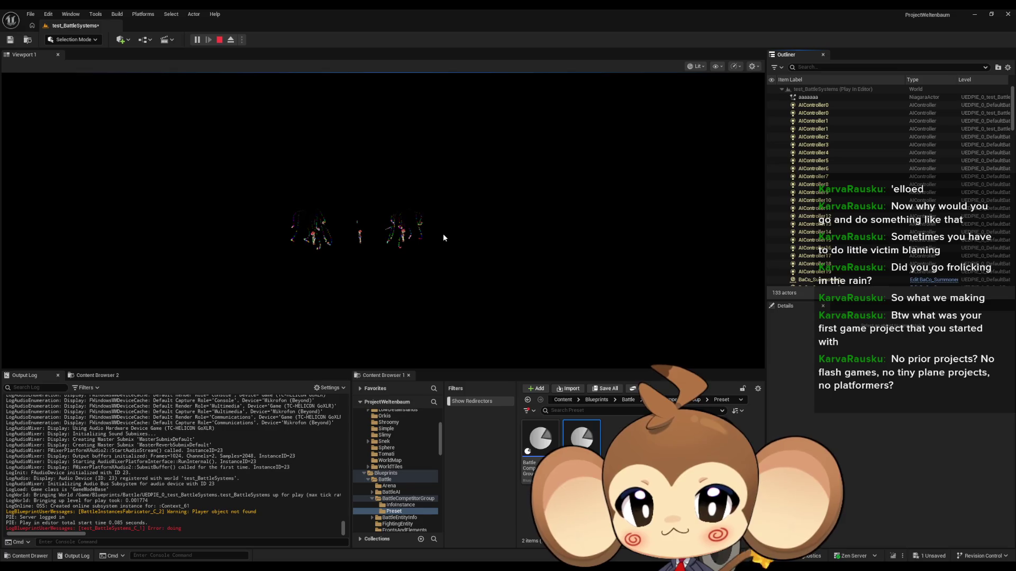
{"action": "key", "text": "F1"}
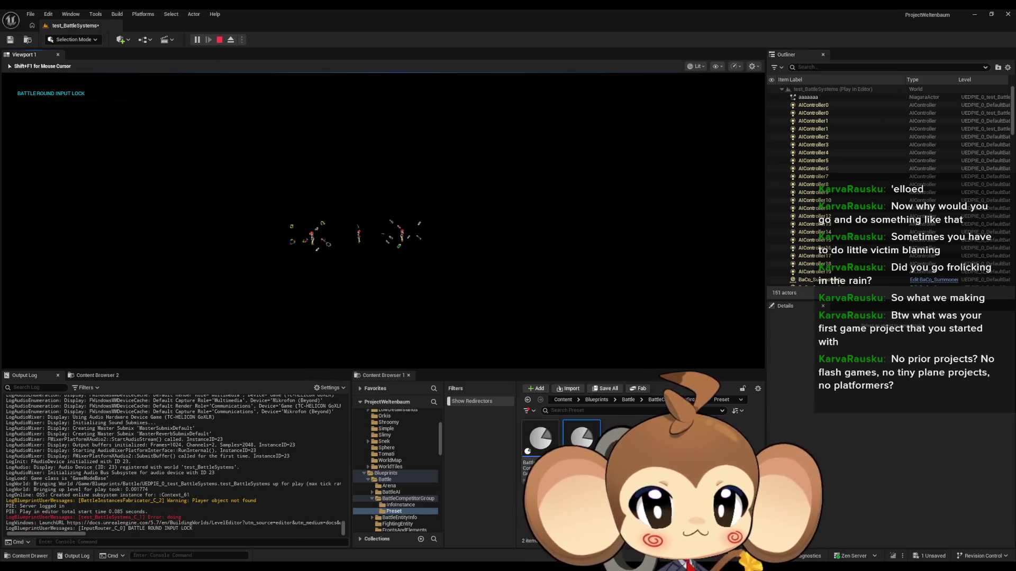
{"action": "key", "text": "Left"}
{"action": "left_click", "coordinate": [217, 42]}
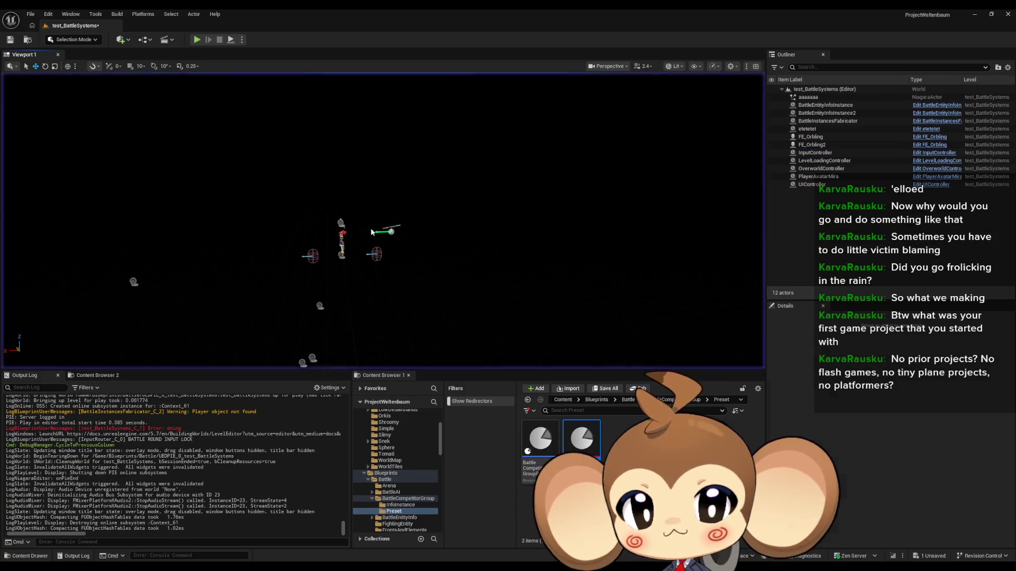
Set ArtefactTrail's sprite pixel coverage mode to Automatic.
{"action": "mouse_move", "coordinate": [415, 566]}
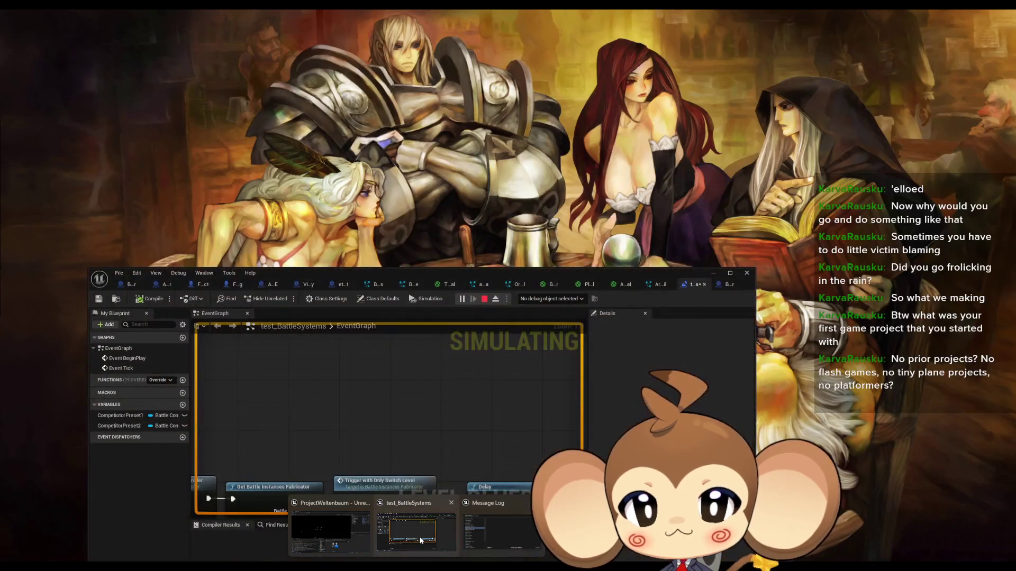
{"action": "left_click", "coordinate": [415, 529]}
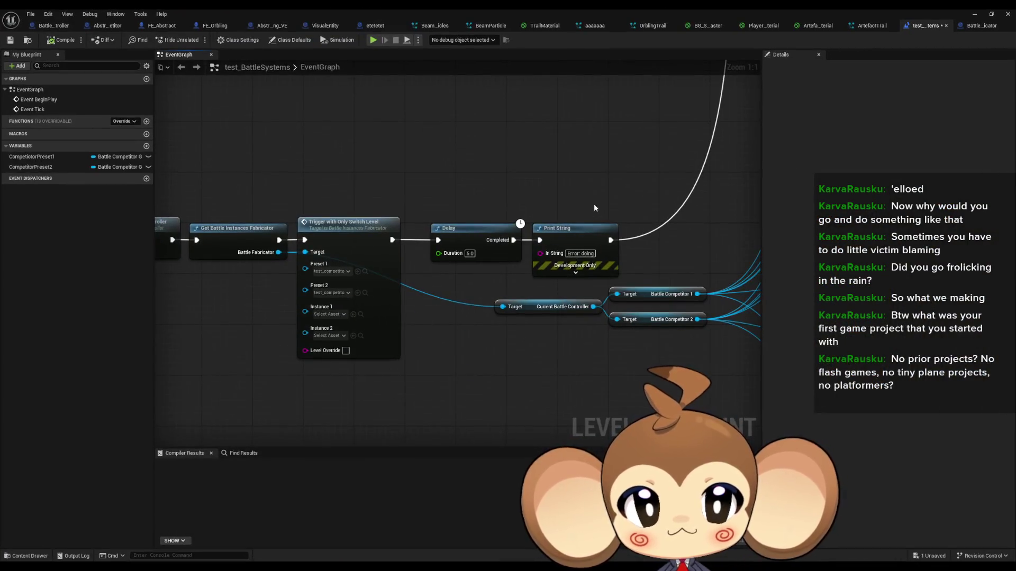
{"action": "left_click", "coordinate": [872, 25]}
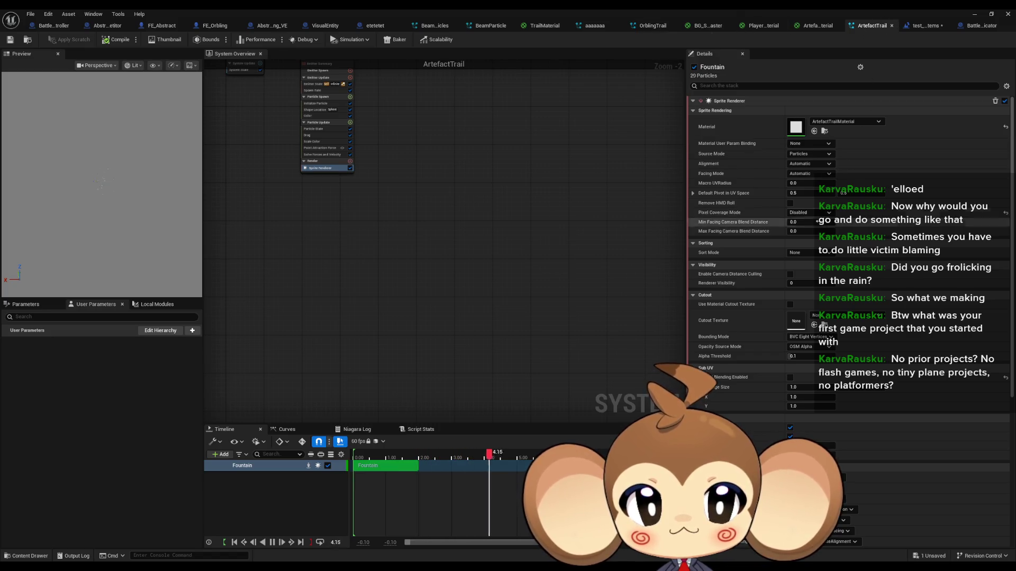
{"action": "left_click", "coordinate": [810, 212]}
{"action": "left_click", "coordinate": [802, 222]}
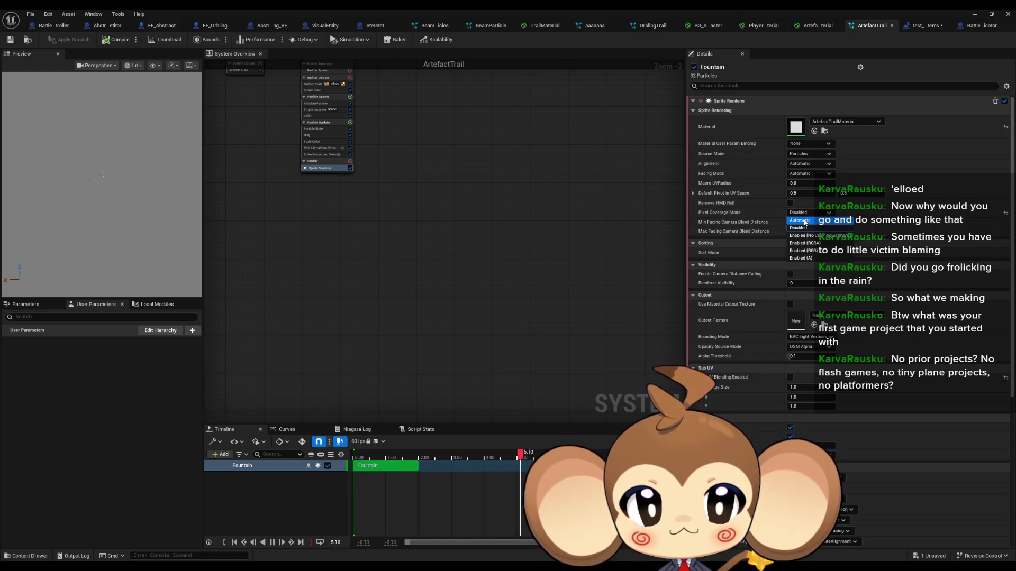
Set OrblingTrail's Fountain sprite renderer pixel coverage to Disabled and start a play test.
{"action": "left_click", "coordinate": [646, 27]}
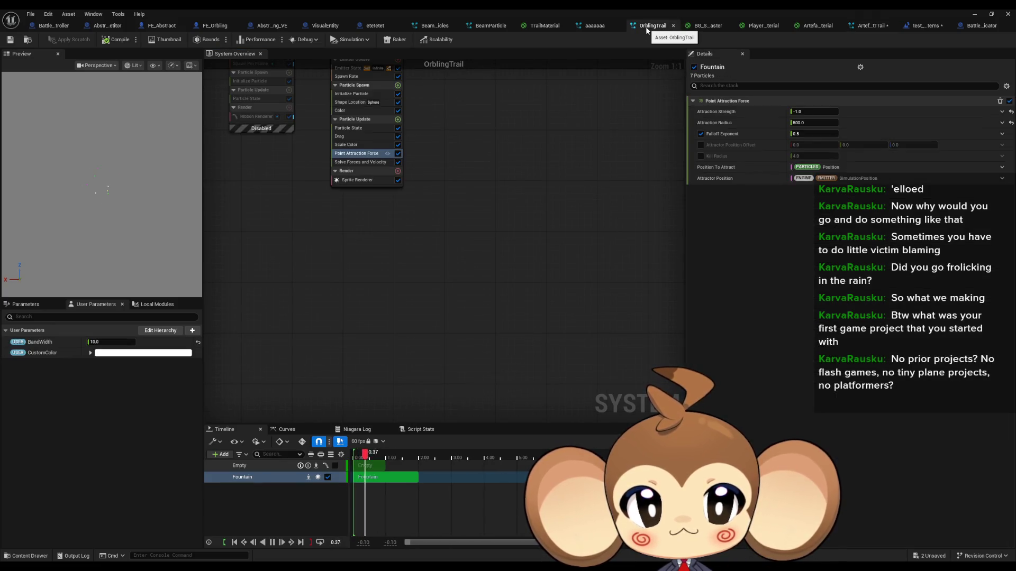
{"action": "key", "text": "Home"}
{"action": "left_click", "coordinate": [461, 212]}
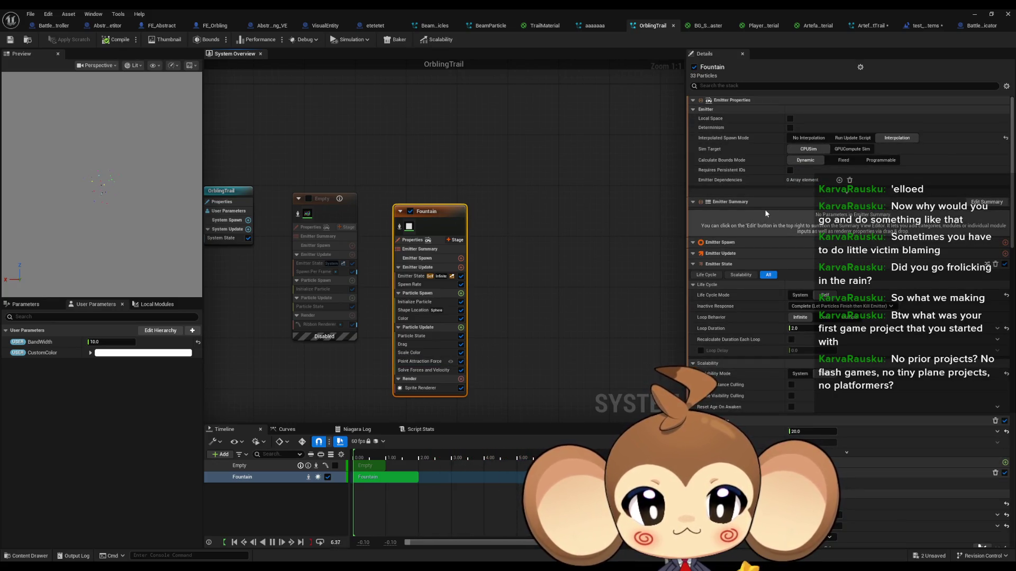
{"action": "left_click", "coordinate": [418, 388]}
{"action": "left_click", "coordinate": [809, 213]}
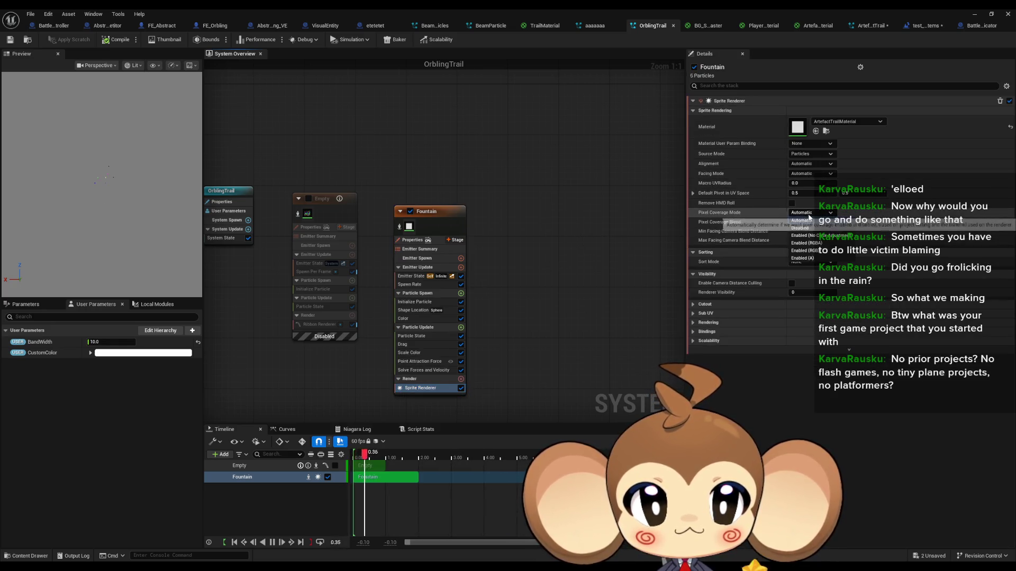
{"action": "left_click", "coordinate": [800, 228]}
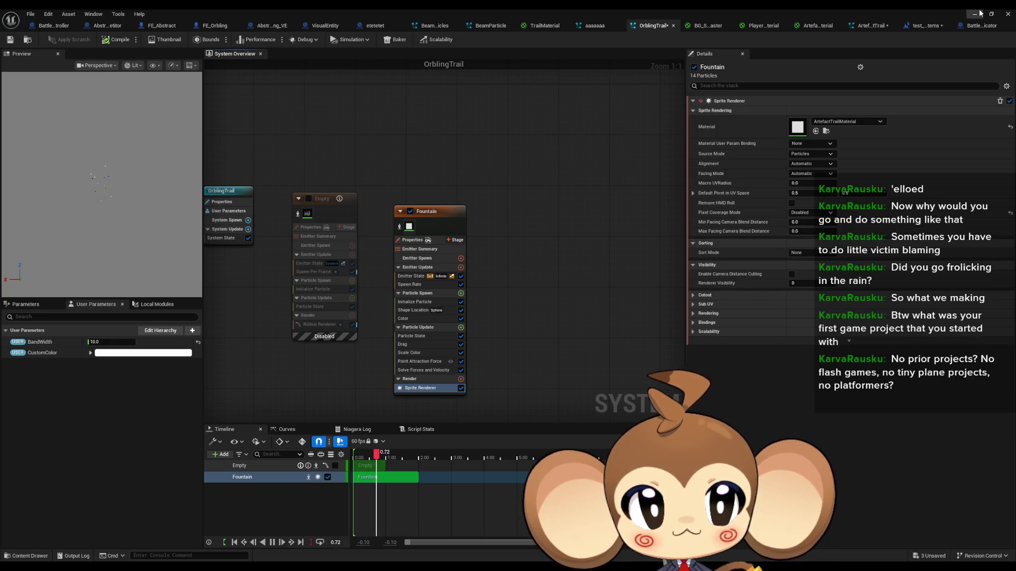
{"action": "left_click", "coordinate": [979, 12]}
{"action": "left_click", "coordinate": [196, 40]}
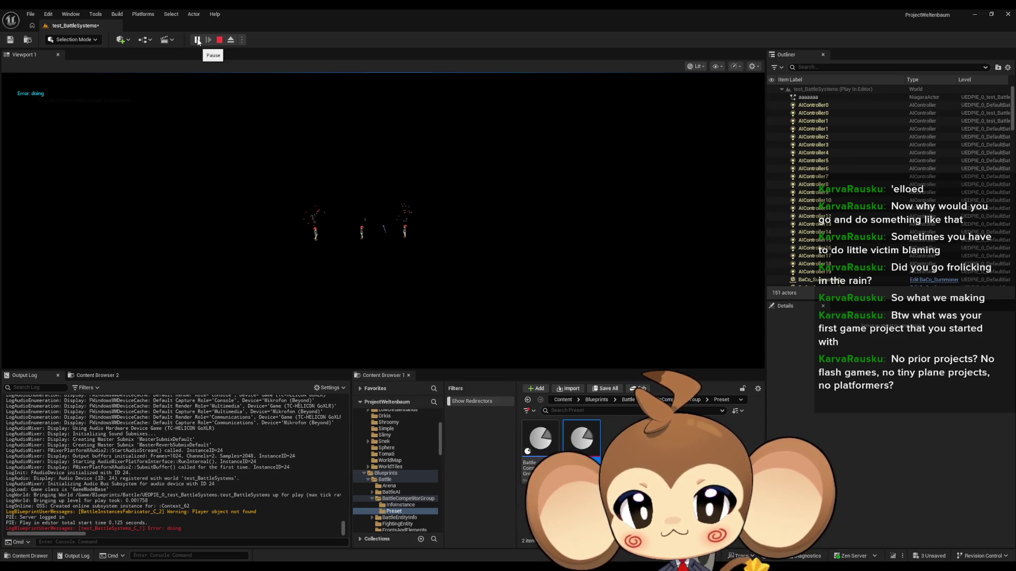
Detach from the running battle, fly the camera around the orbling trails, then stop.
{"action": "left_click", "coordinate": [320, 108]}
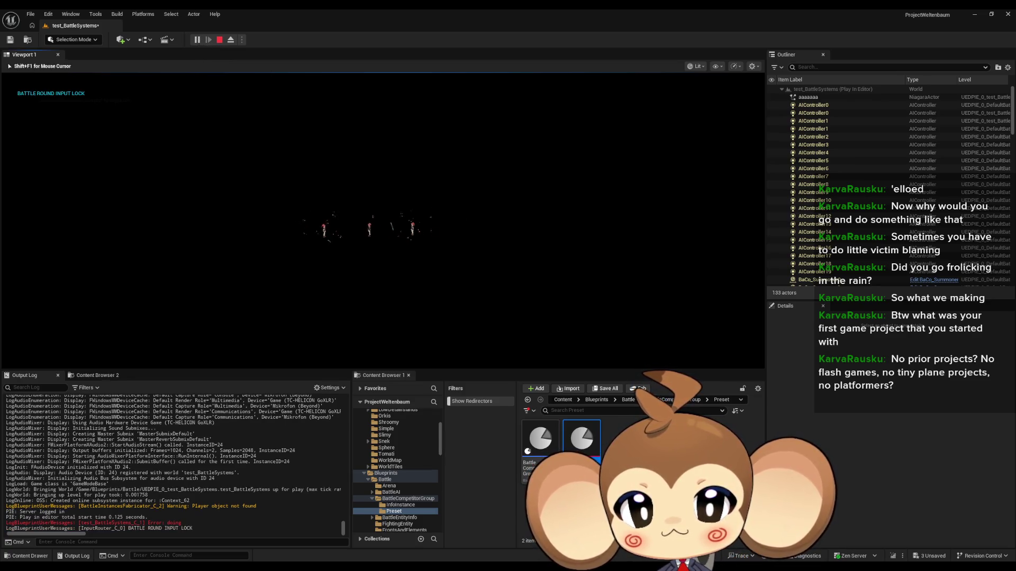
{"action": "key", "text": "shift+F1"}
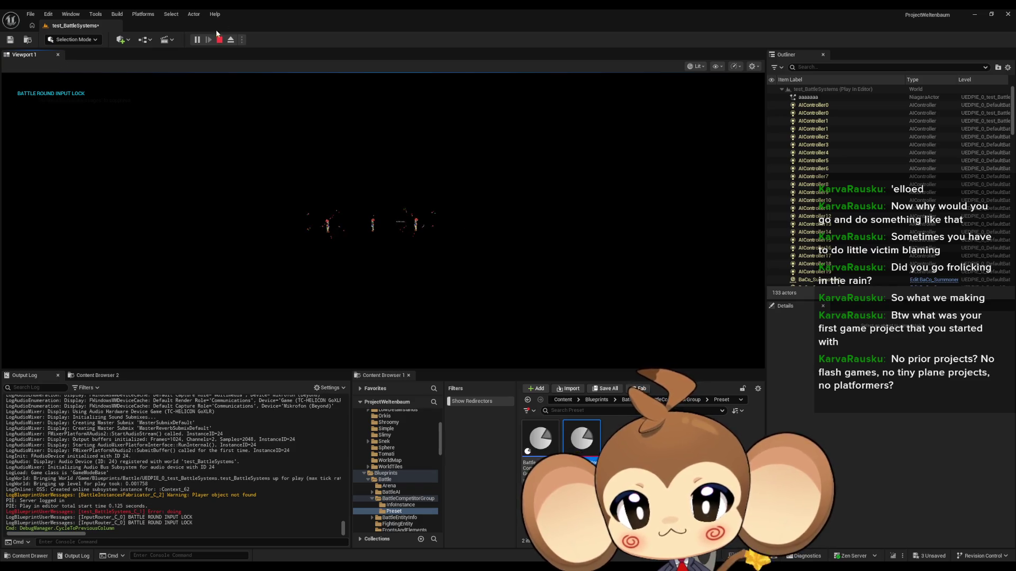
{"action": "left_click", "coordinate": [231, 39]}
{"action": "scroll", "coordinate": [383, 220], "scroll_direction": "up", "scroll_amount": 5}
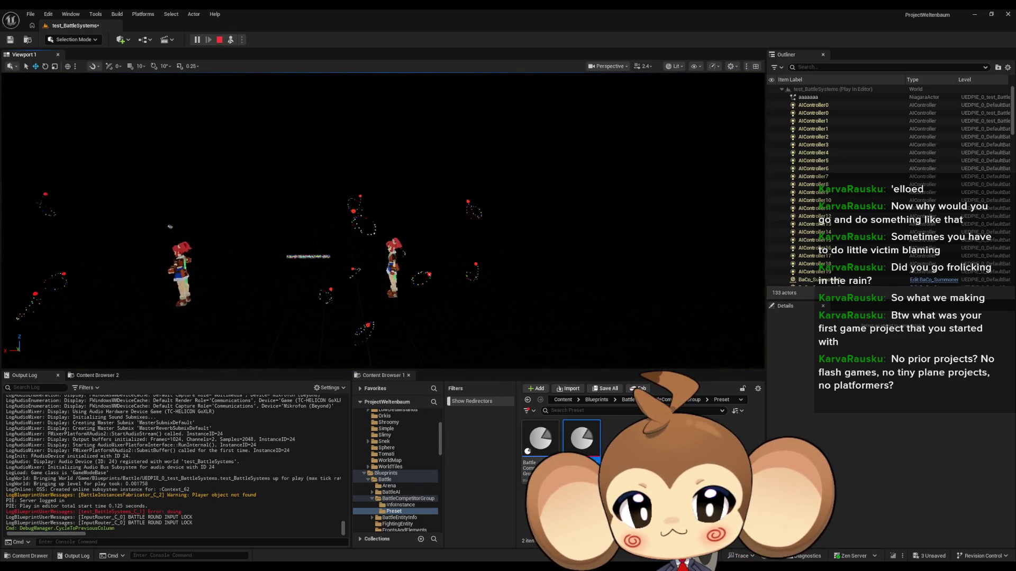
{"action": "scroll", "coordinate": [383, 219], "scroll_direction": "up", "scroll_amount": 10}
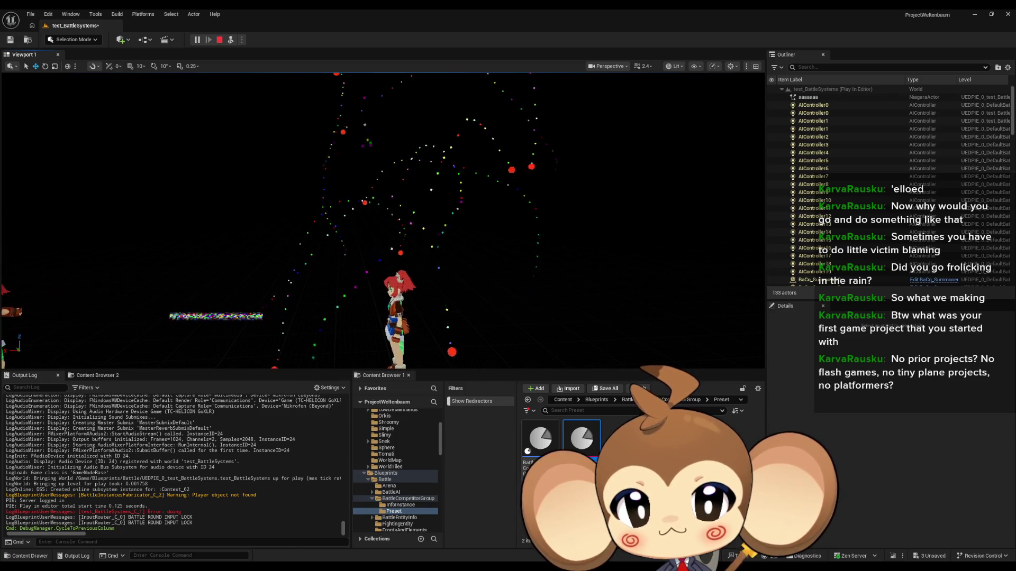
{"action": "scroll", "coordinate": [383, 220], "scroll_direction": "down", "scroll_amount": 15}
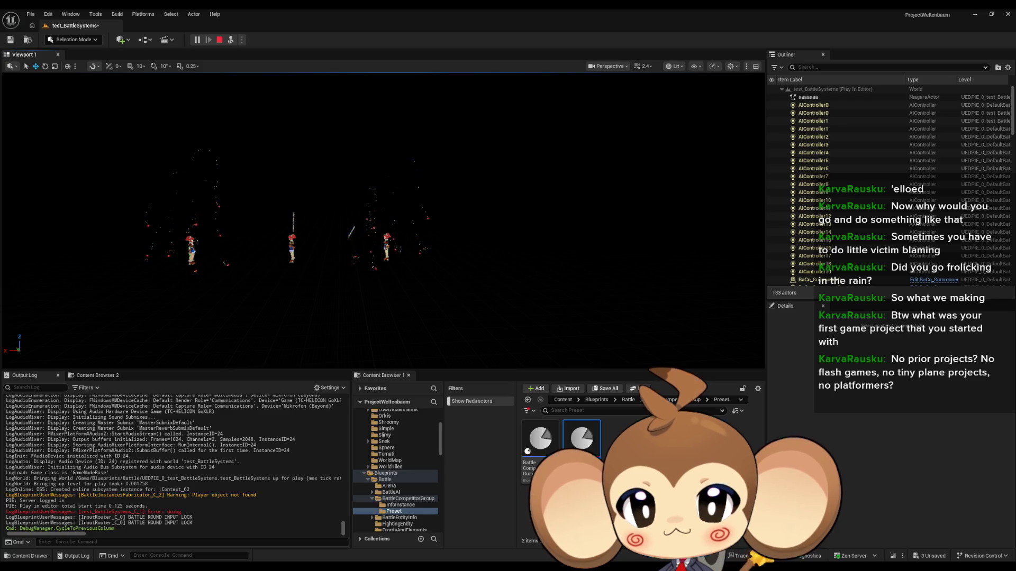
{"action": "left_click", "coordinate": [219, 39]}
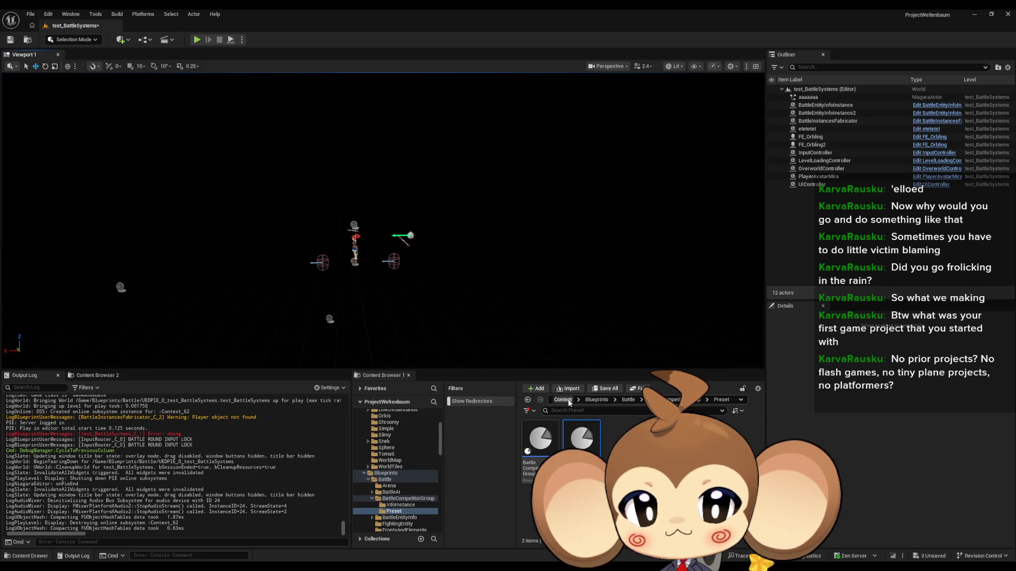
Place the test_battleBackground level instance from Blueprints/Battle at the origin and play-test.
{"action": "left_click", "coordinate": [597, 400]}
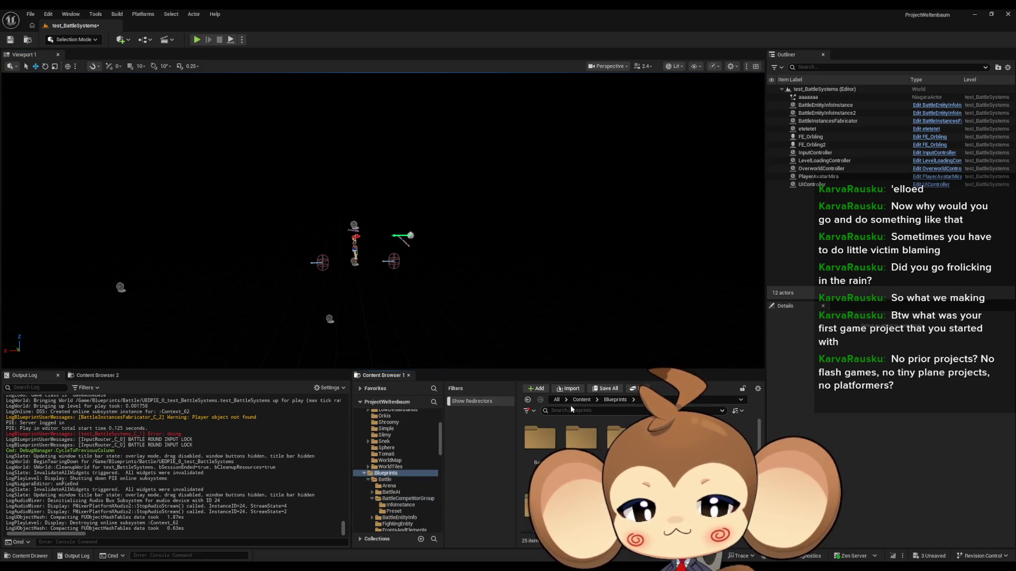
{"action": "left_click", "coordinate": [581, 400]}
{"action": "double_click", "coordinate": [623, 438]}
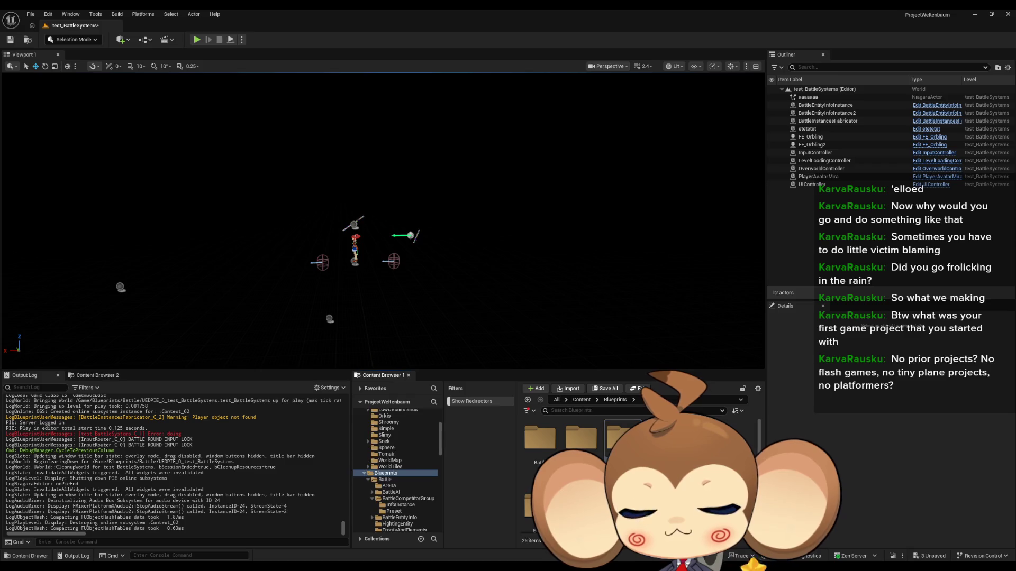
{"action": "double_click", "coordinate": [539, 438]}
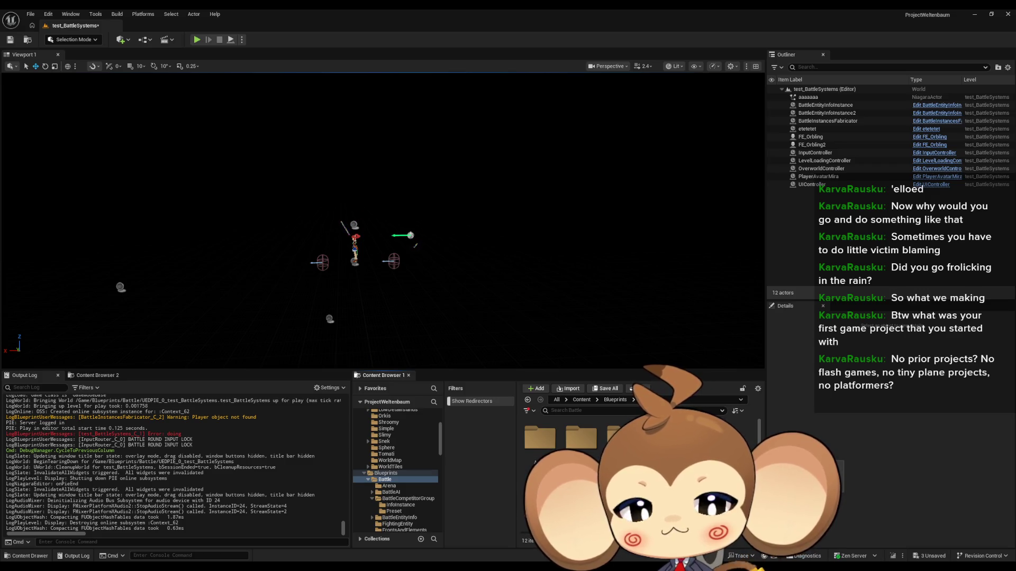
{"action": "scroll", "coordinate": [635, 465], "scroll_direction": "down", "scroll_amount": 2}
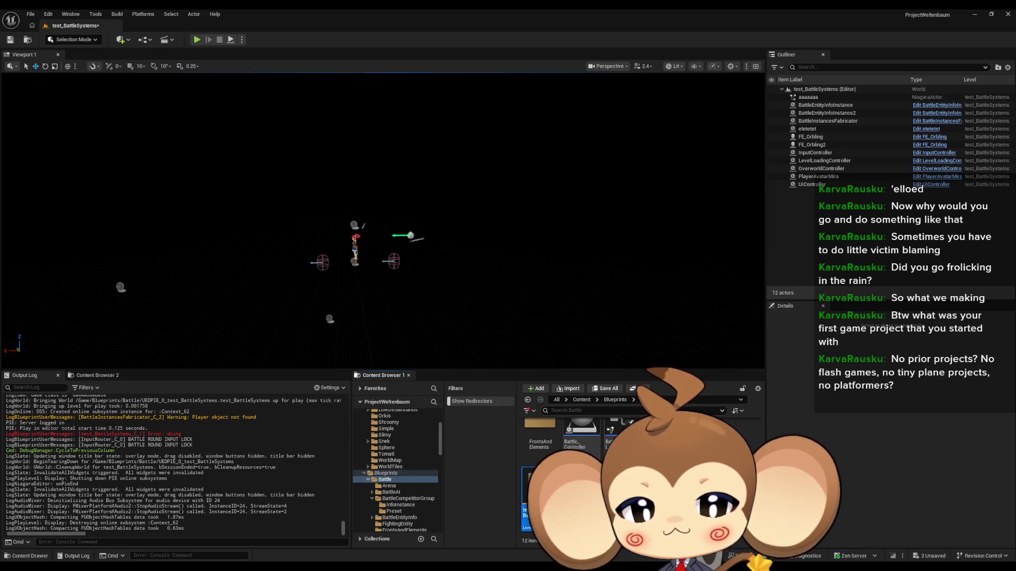
{"action": "left_click_drag", "start_coordinate": [528, 492], "coordinate": [497, 315]}
{"action": "left_click", "coordinate": [1002, 427]}
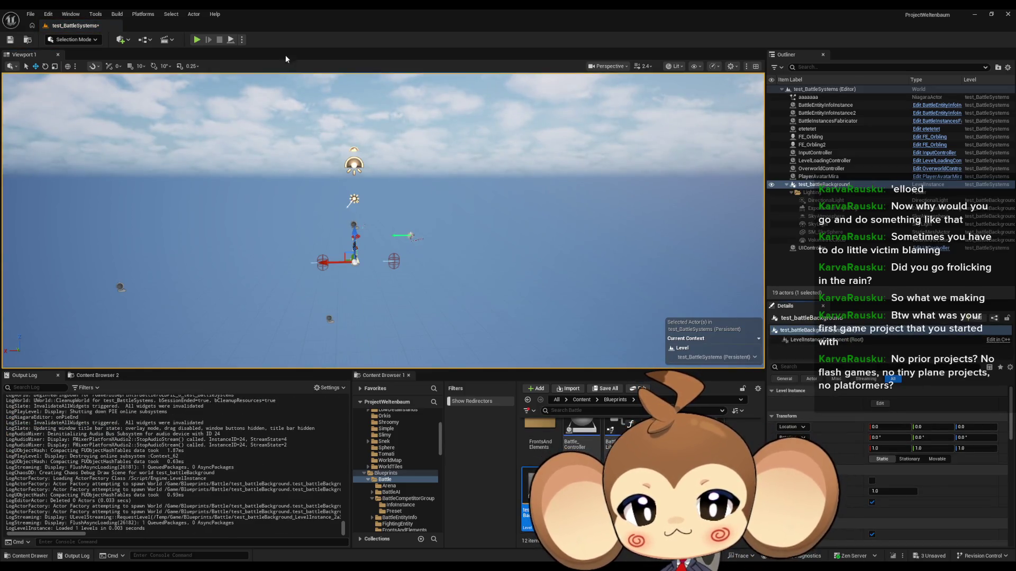
{"action": "left_click", "coordinate": [197, 39]}
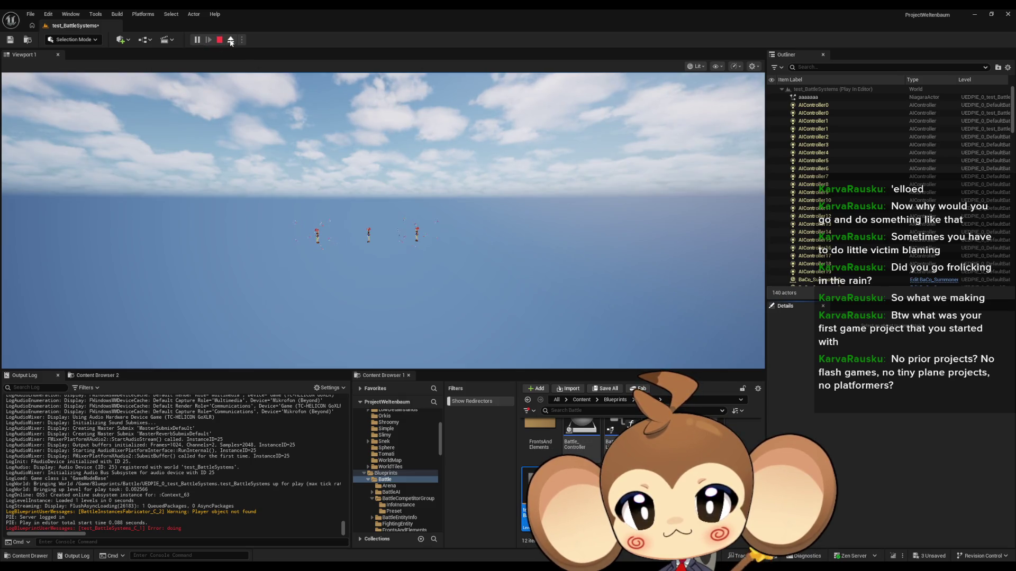
Restart the play test, cycle the debug display back a column, and detach to view trails.
{"action": "key", "text": "Escape"}
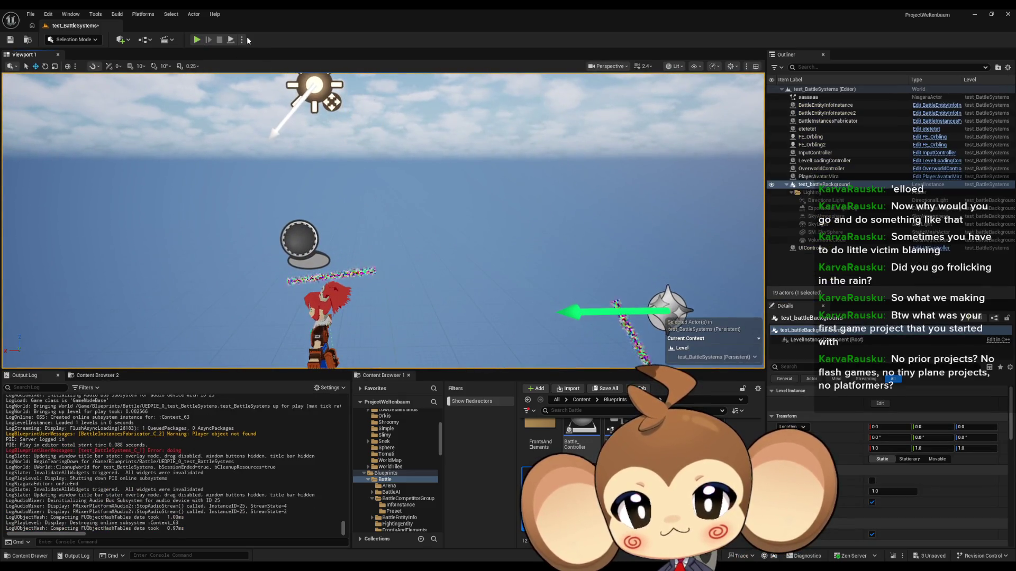
{"action": "left_click", "coordinate": [196, 40]}
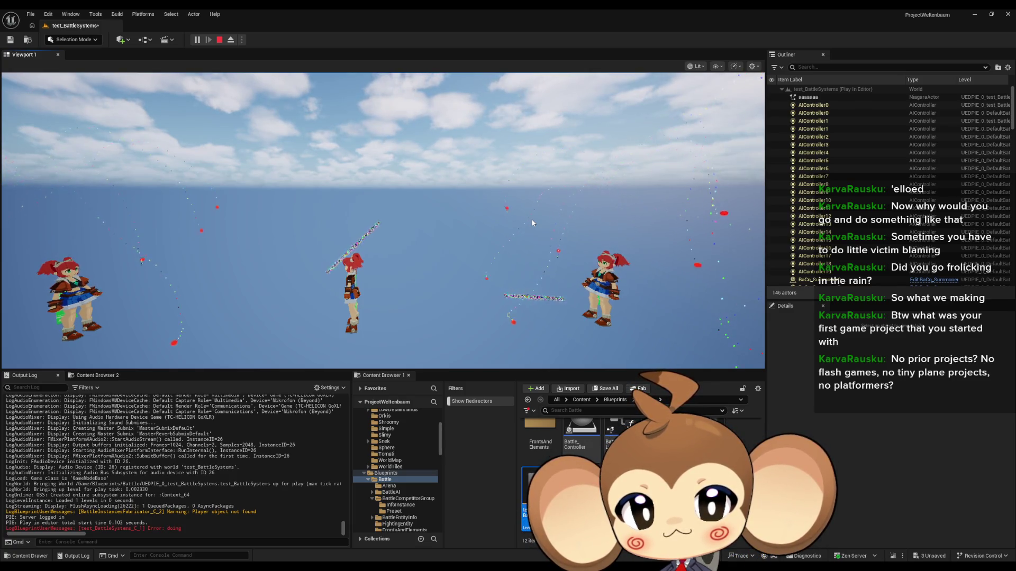
{"action": "left_click", "coordinate": [532, 223]}
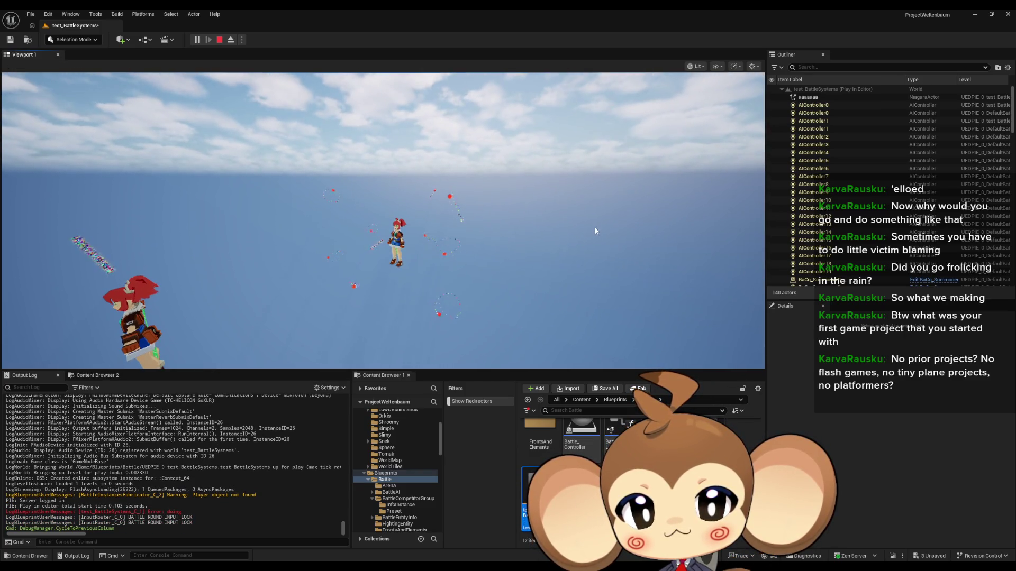
{"action": "key", "text": "Left"}
{"action": "key", "text": "shift+F1"}
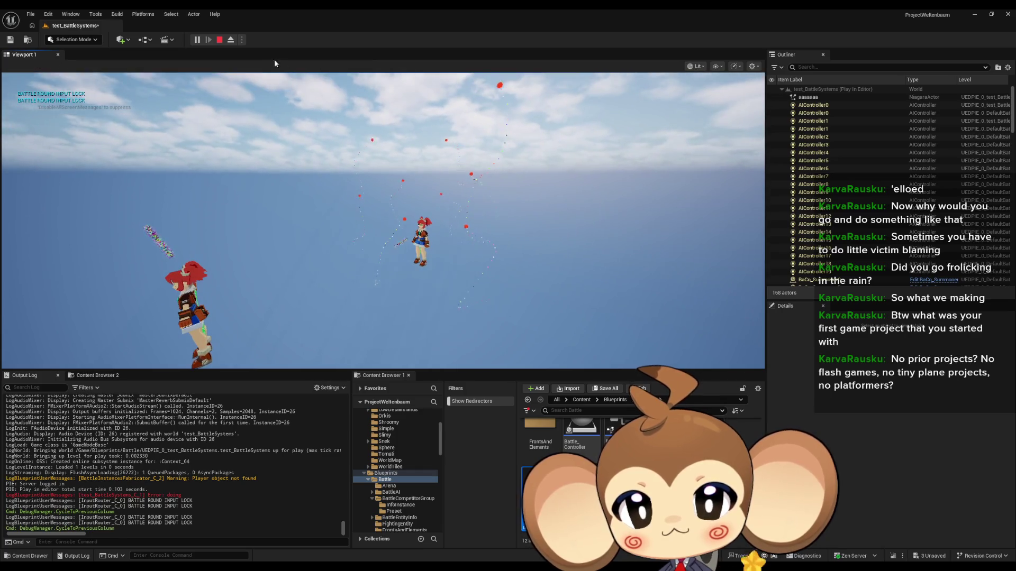
{"action": "left_click", "coordinate": [230, 40]}
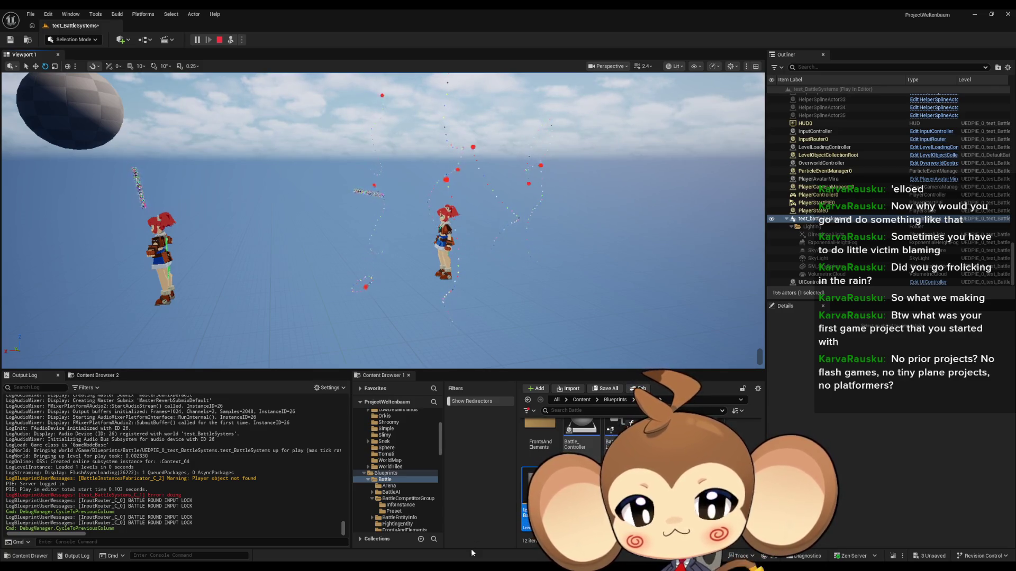
Open OrblingTrail in a smaller floating Niagara editor and switch to the TrailMaterial graph.
{"action": "left_click", "coordinate": [496, 541]}
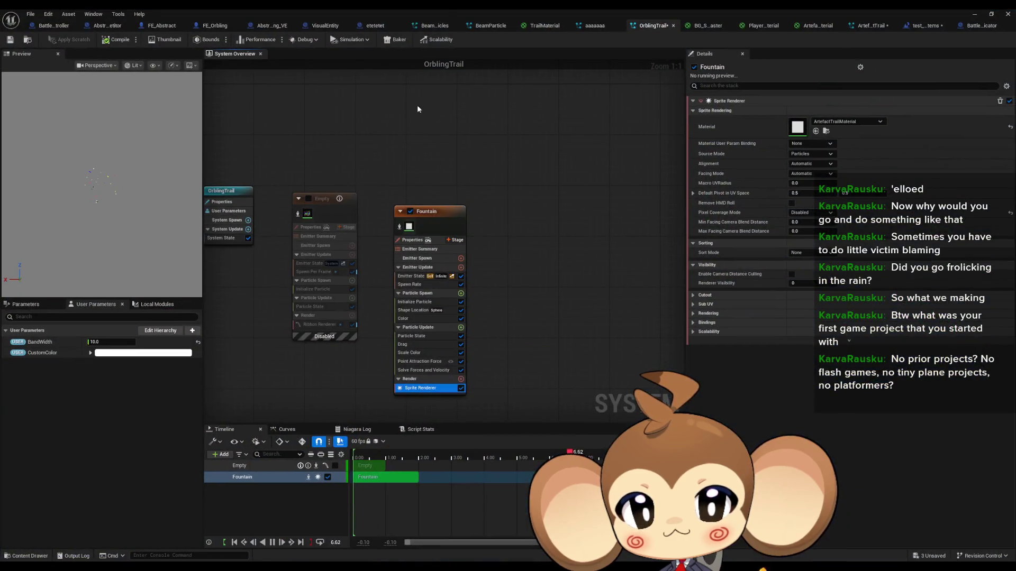
{"action": "double_click", "coordinate": [440, 8]}
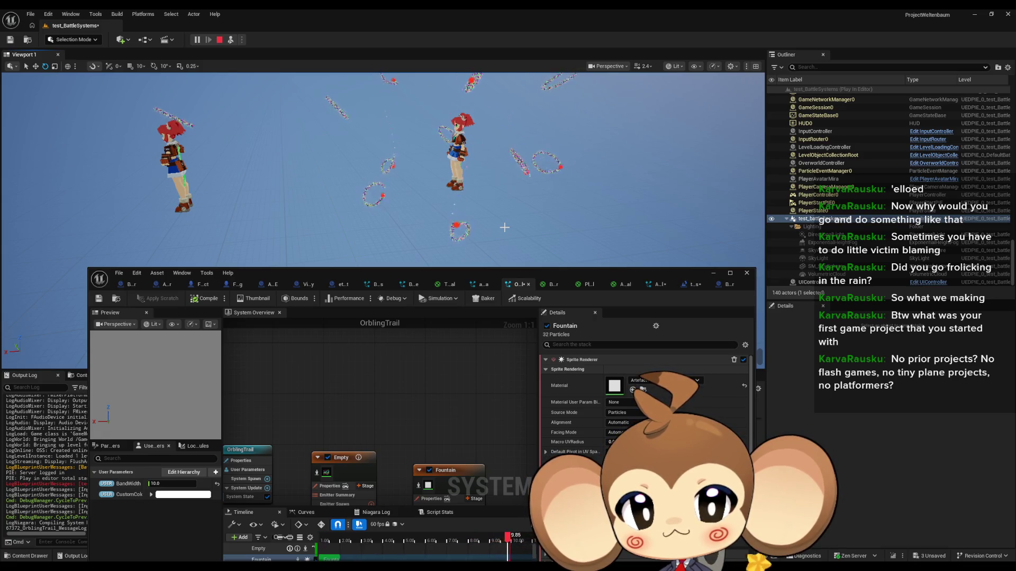
{"action": "scroll", "coordinate": [428, 373], "scroll_direction": "down", "scroll_amount": 3}
{"action": "left_click_drag", "start_coordinate": [428, 376], "coordinate": [409, 363]}
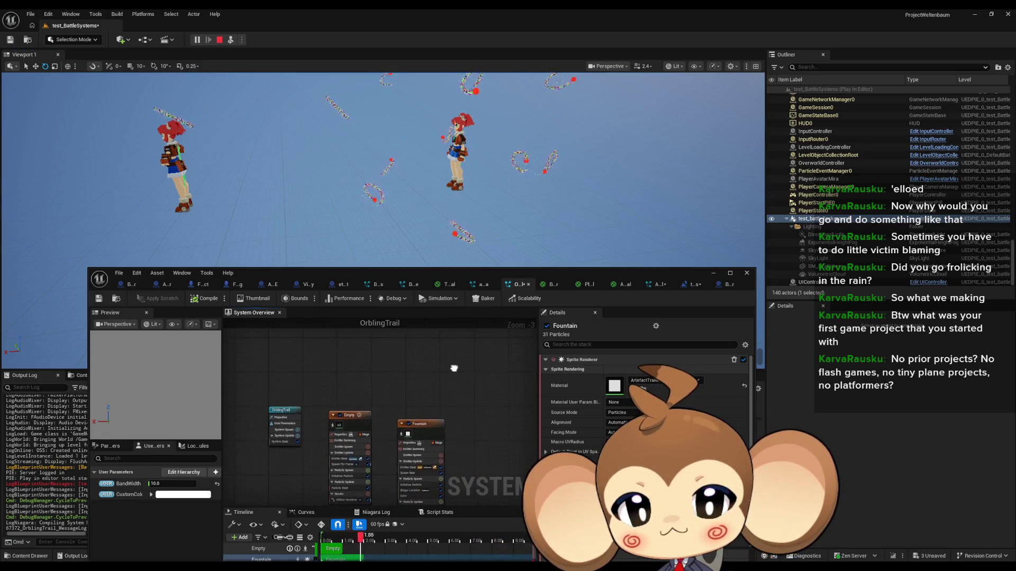
{"action": "left_click", "coordinate": [448, 284]}
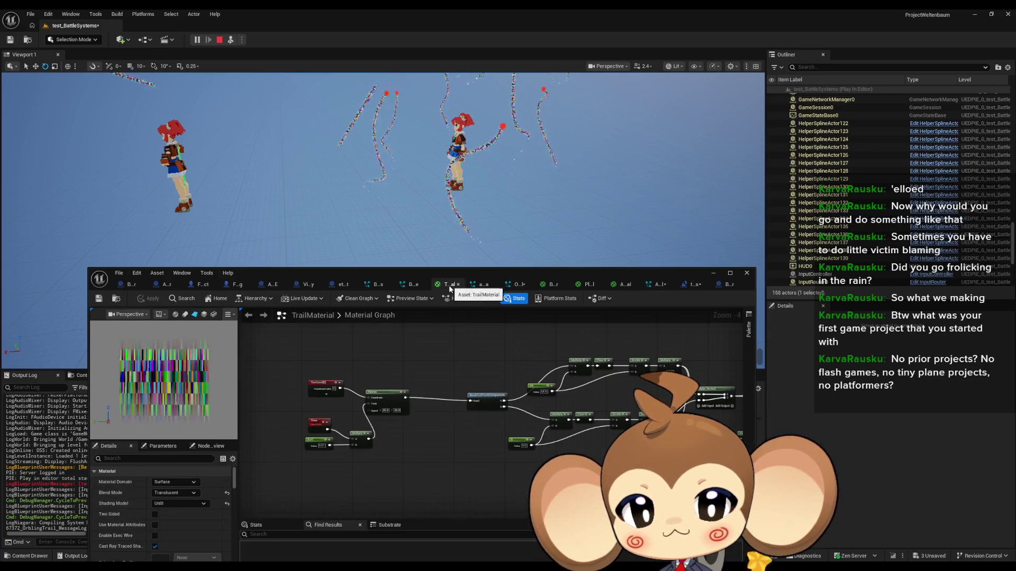
Set the TrailMaterial Multiply node's B to 4.0, then to 8.0.
{"action": "mouse_move", "coordinate": [411, 401]}
{"action": "left_mouse_down"}
{"action": "mouse_move", "coordinate": [275, 433]}
{"action": "mouse_move", "coordinate": [444, 399]}
{"action": "left_mouse_up"}
{"action": "scroll", "coordinate": [444, 398], "scroll_direction": "up", "scroll_amount": 7}
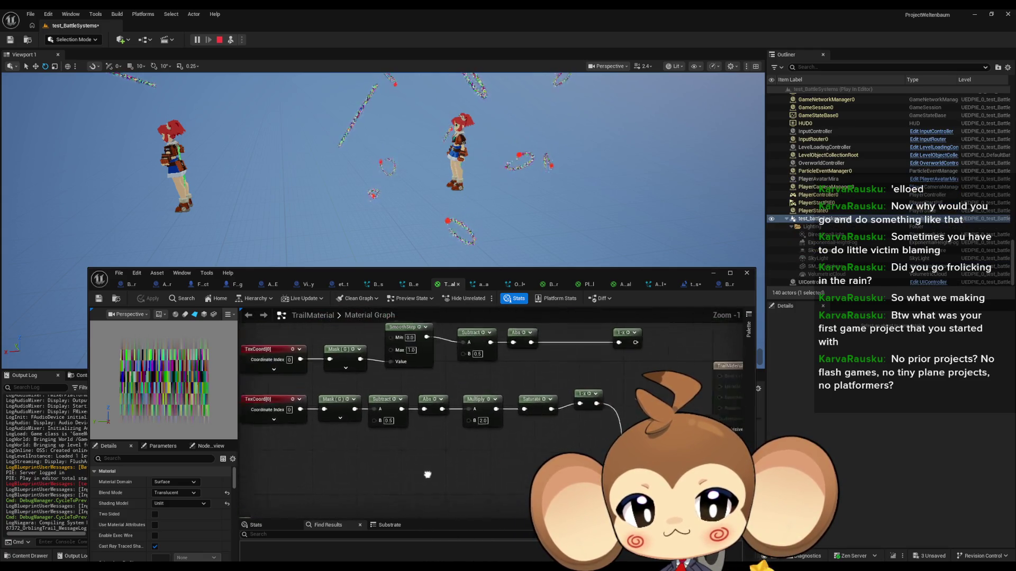
{"action": "type", "text": "4"}
{"action": "key", "text": "Return"}
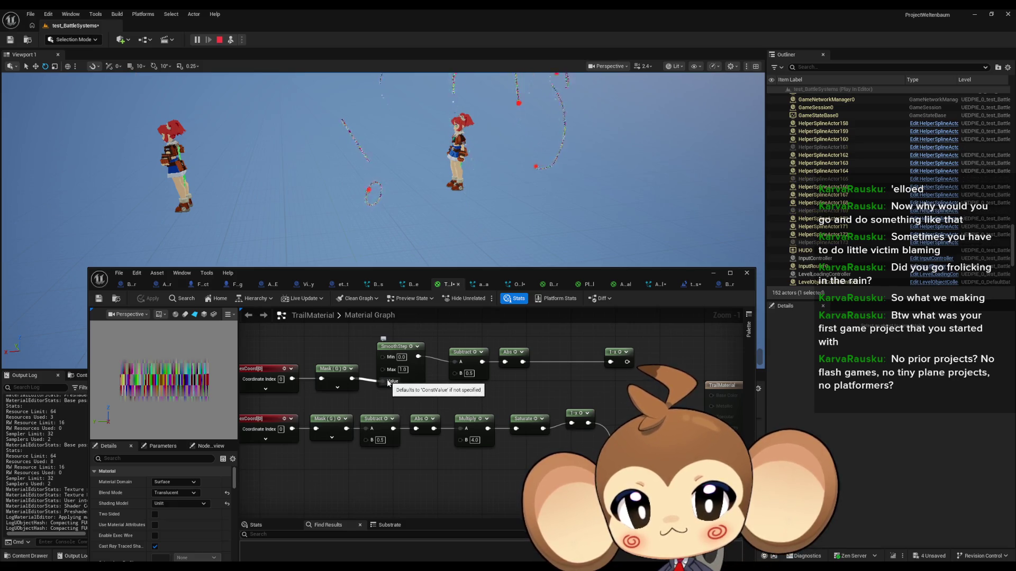
{"action": "left_click", "coordinate": [474, 440]}
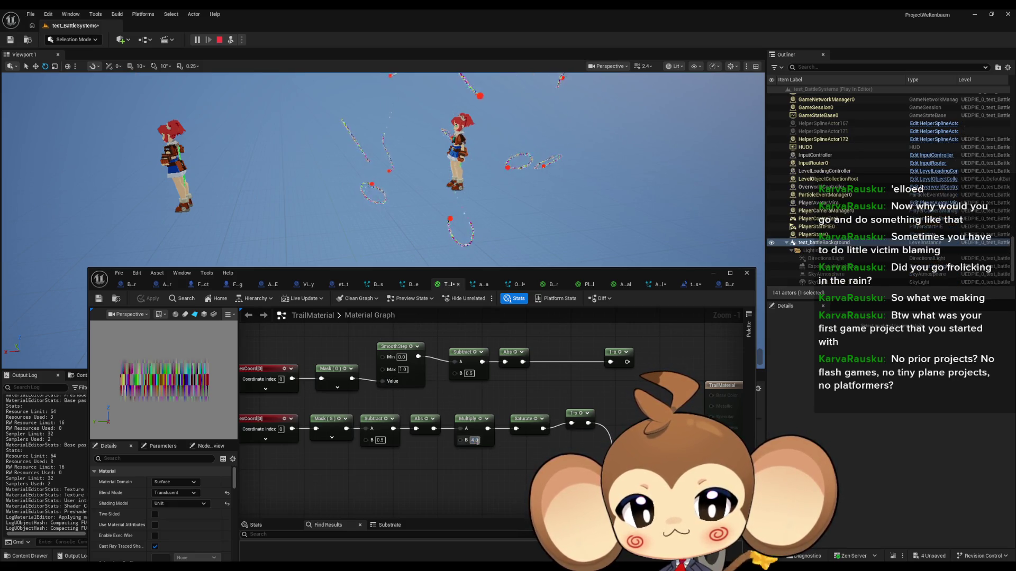
{"action": "type", "text": "8"}
{"action": "key", "text": "Return"}
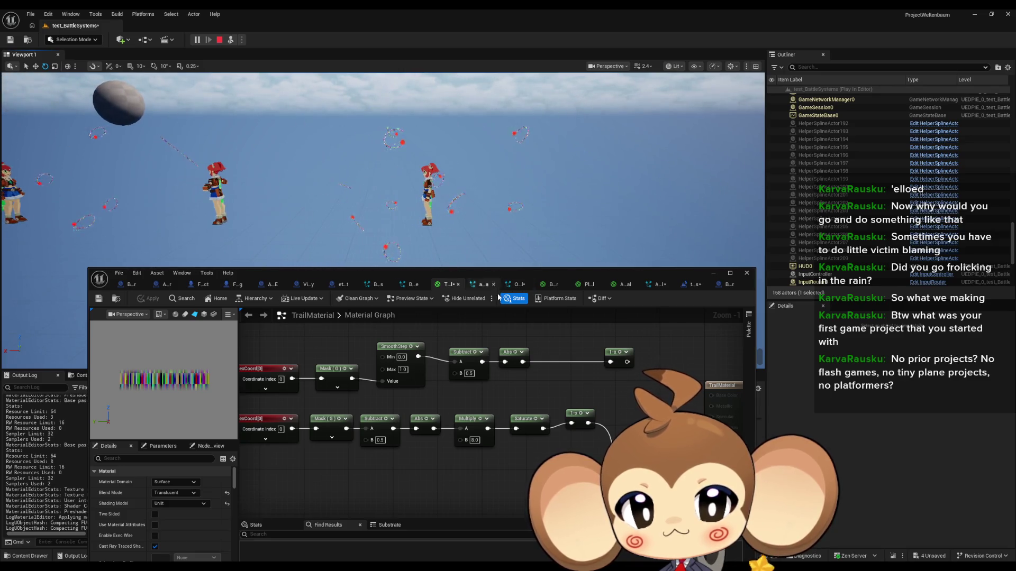
{"action": "left_click", "coordinate": [482, 284]}
{"action": "right_click", "coordinate": [407, 435]}
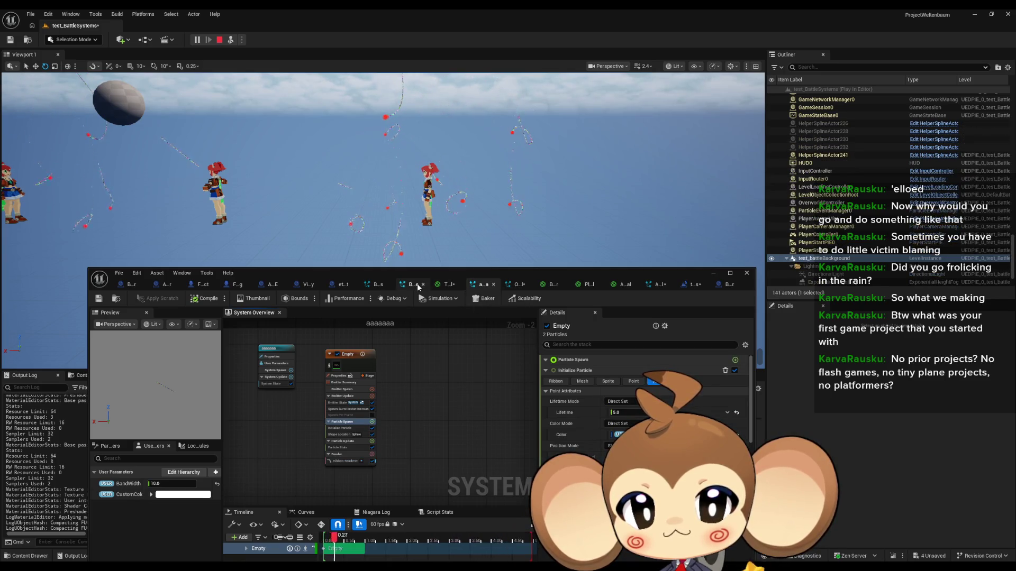
Review the Empty emitter's Ribbon Renderer settings, collapsing UV0 Settings and comparing the Fountain sprite renderer.
{"action": "left_click", "coordinate": [516, 284]}
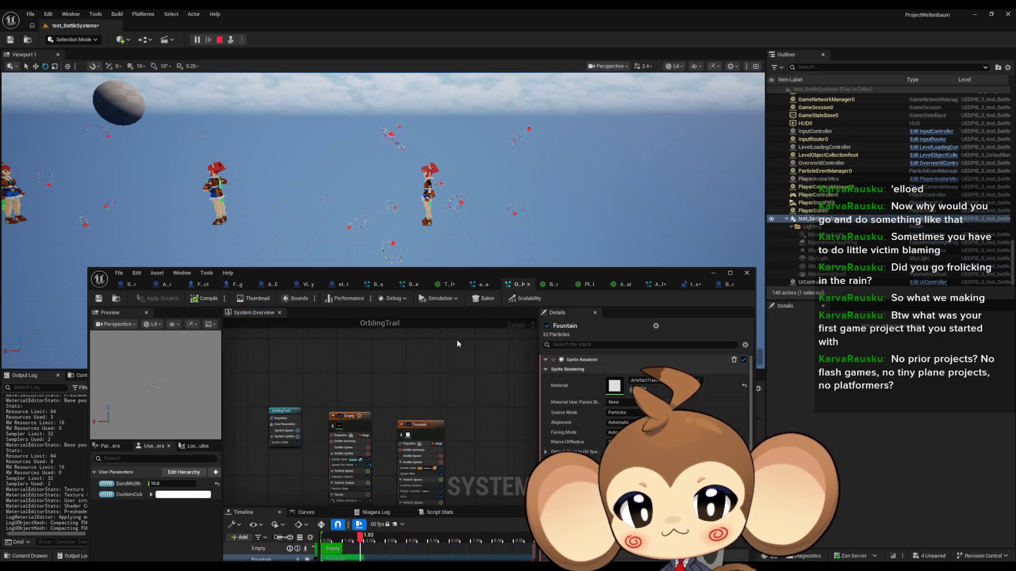
{"action": "left_click", "coordinate": [362, 410]}
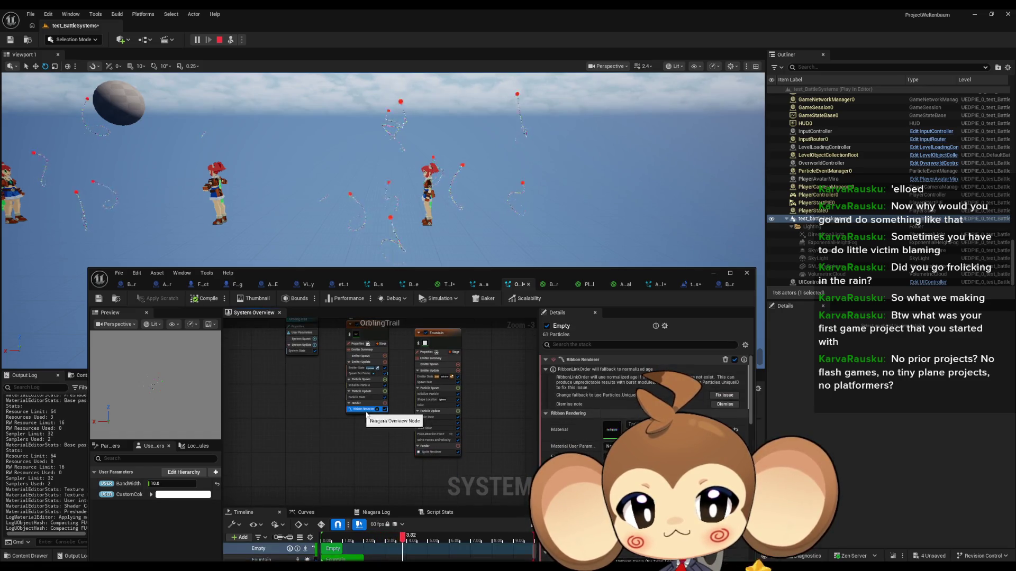
{"action": "scroll", "coordinate": [608, 381], "scroll_direction": "down", "scroll_amount": 5}
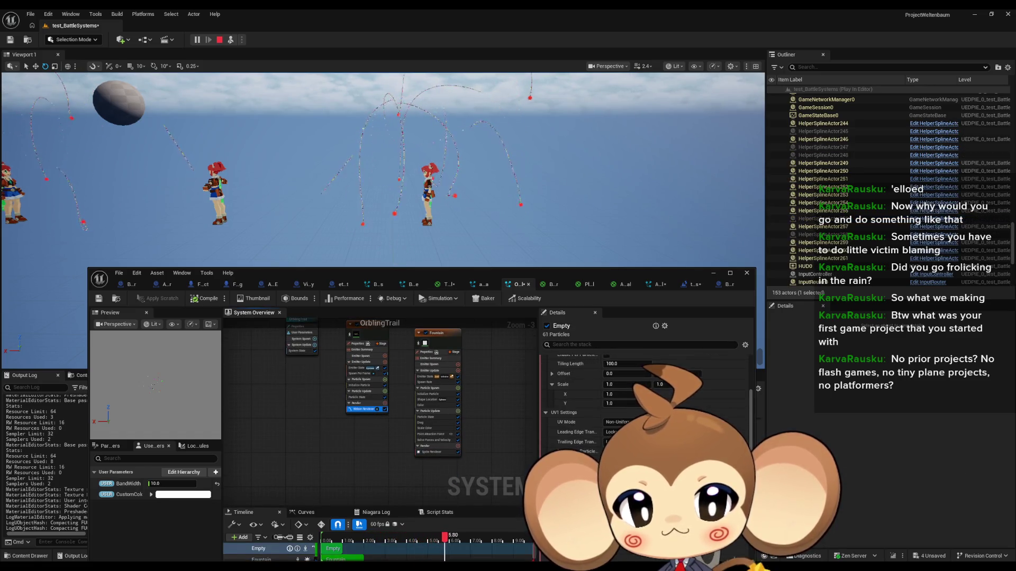
{"action": "scroll", "coordinate": [608, 381], "scroll_direction": "up", "scroll_amount": 5}
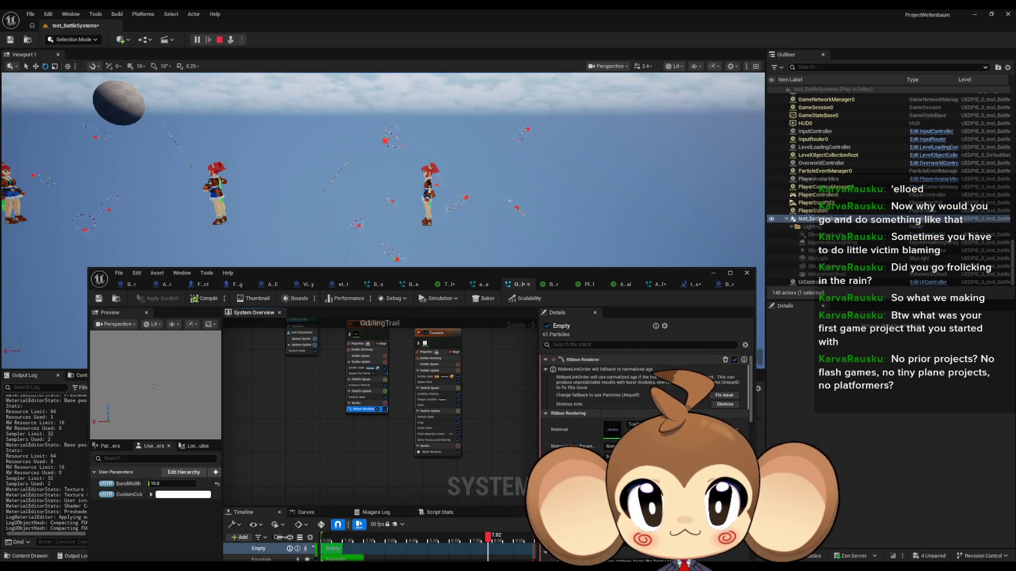
{"action": "left_click", "coordinate": [546, 428]}
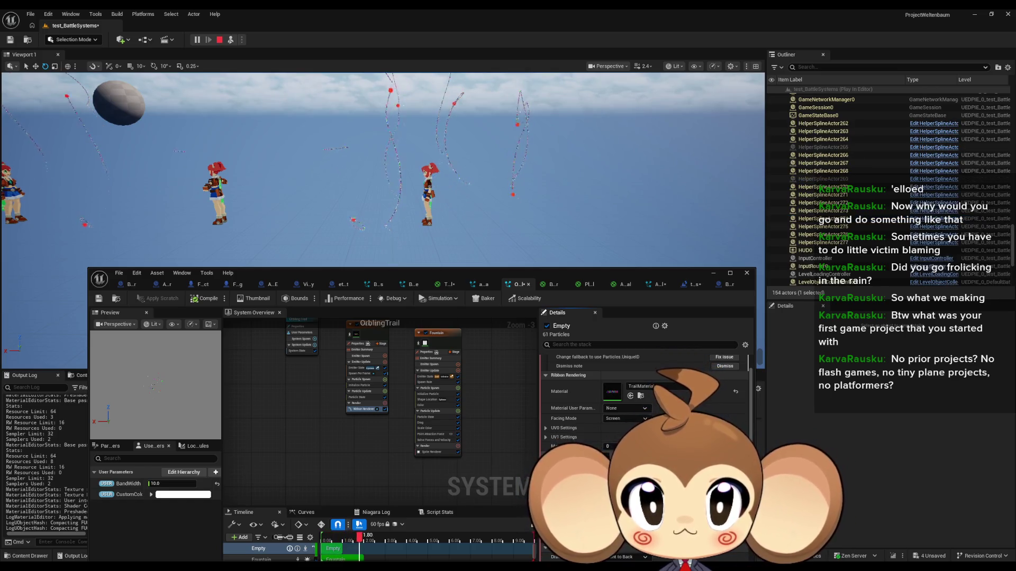
{"action": "scroll", "coordinate": [608, 403], "scroll_direction": "down", "scroll_amount": 2}
{"action": "scroll", "coordinate": [609, 391], "scroll_direction": "down", "scroll_amount": 5}
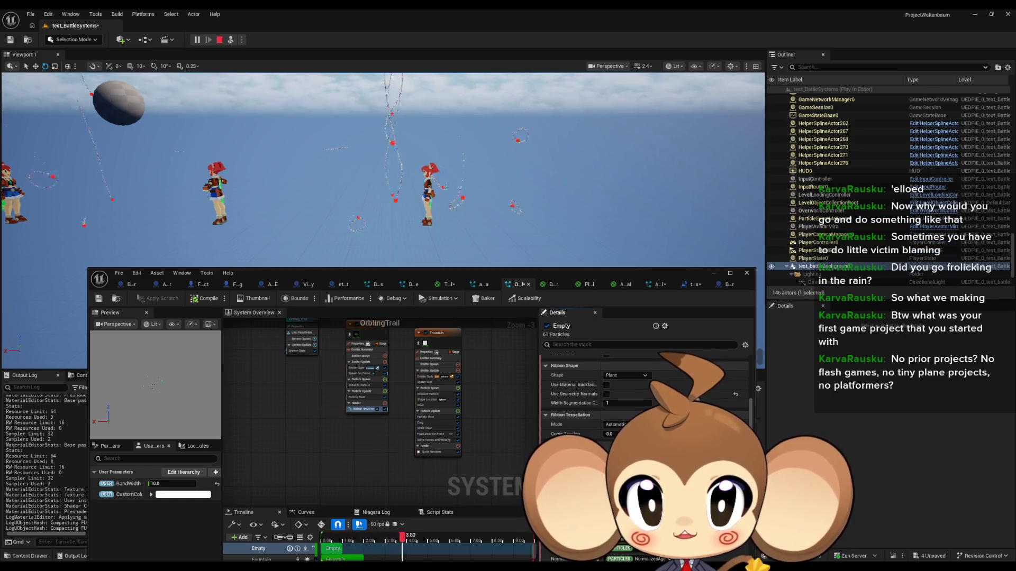
{"action": "scroll", "coordinate": [609, 391], "scroll_direction": "up", "scroll_amount": 2}
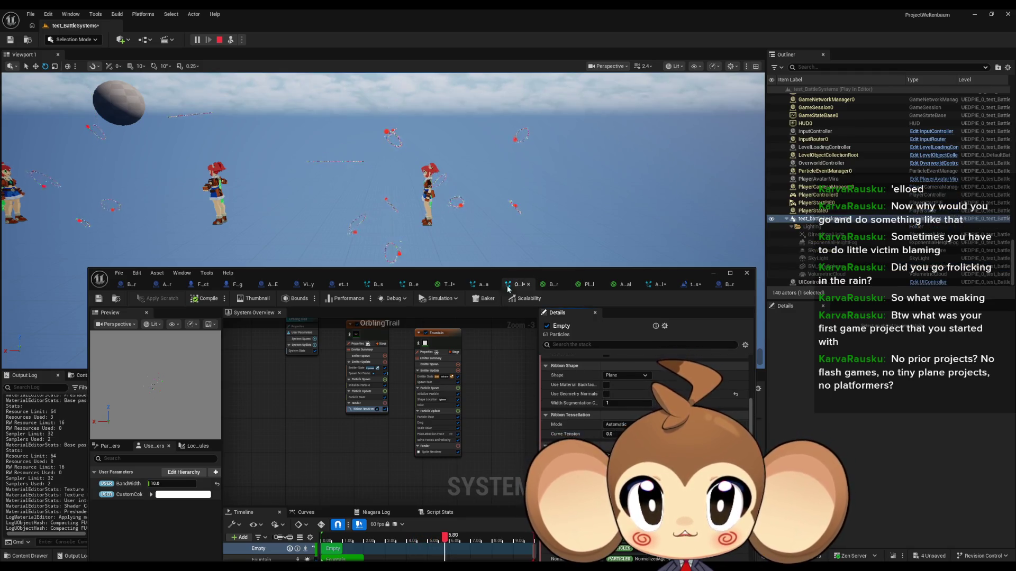
{"action": "left_click", "coordinate": [436, 452]}
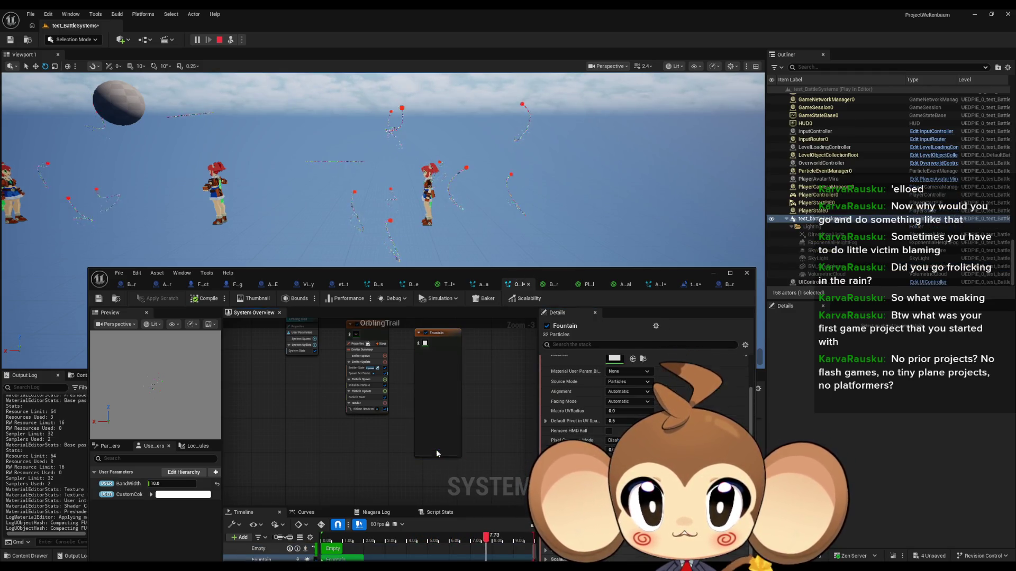
{"action": "scroll", "coordinate": [645, 402], "scroll_direction": "up", "scroll_amount": 2}
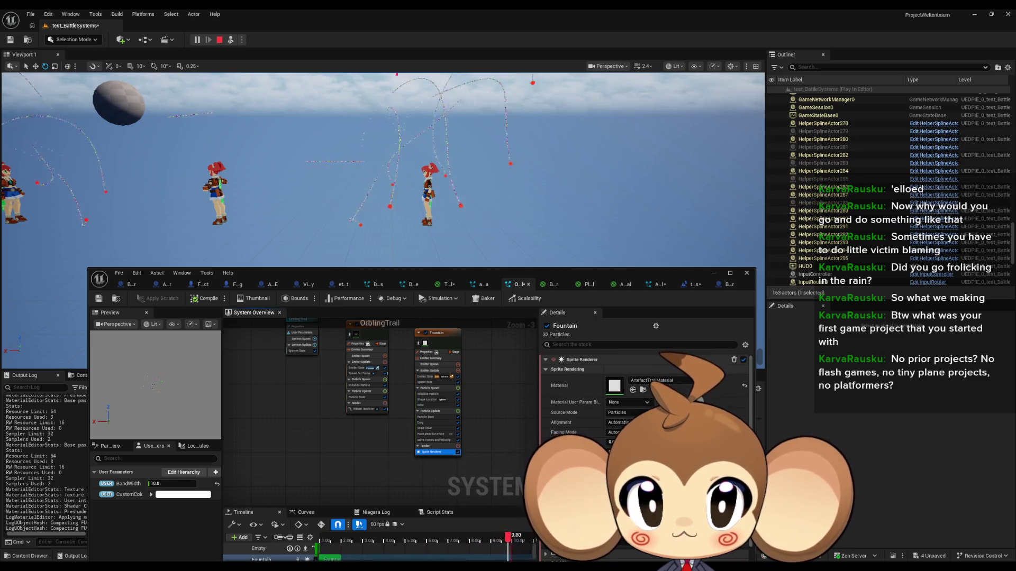
{"action": "left_click", "coordinate": [363, 409]}
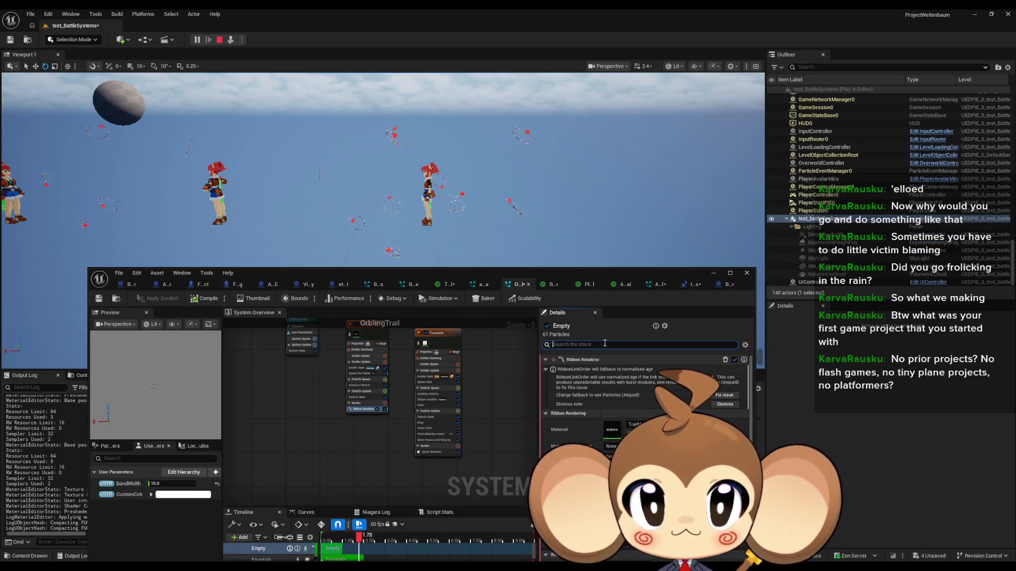
Search the ribbon settings for 'cove' and 'pix', then move the editor window lower.
{"action": "type", "text": "cove"}
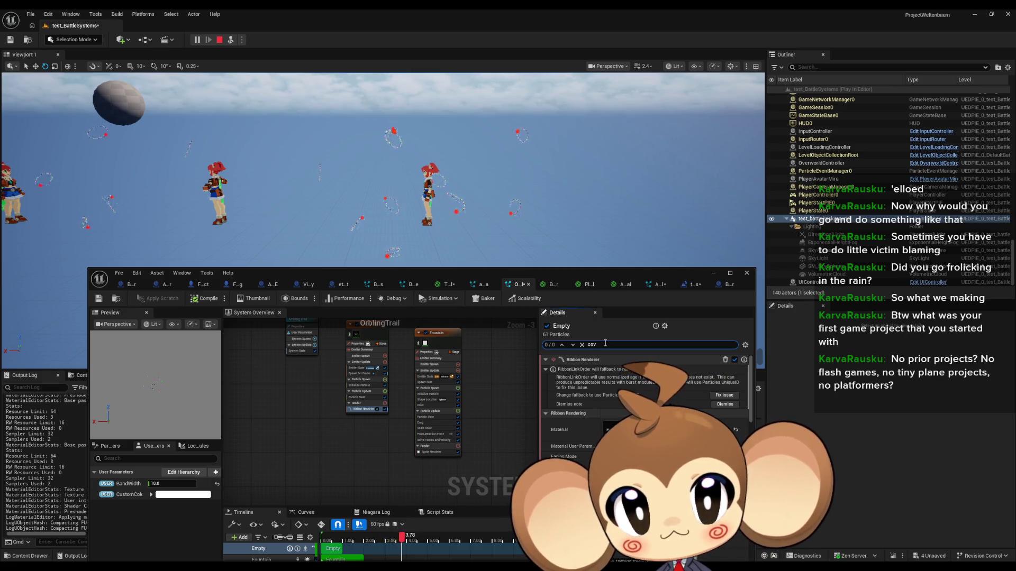
{"action": "key", "text": "BackSpace"}
{"action": "key", "text": "BackSpace"}
{"action": "key", "text": "BackSpace"}
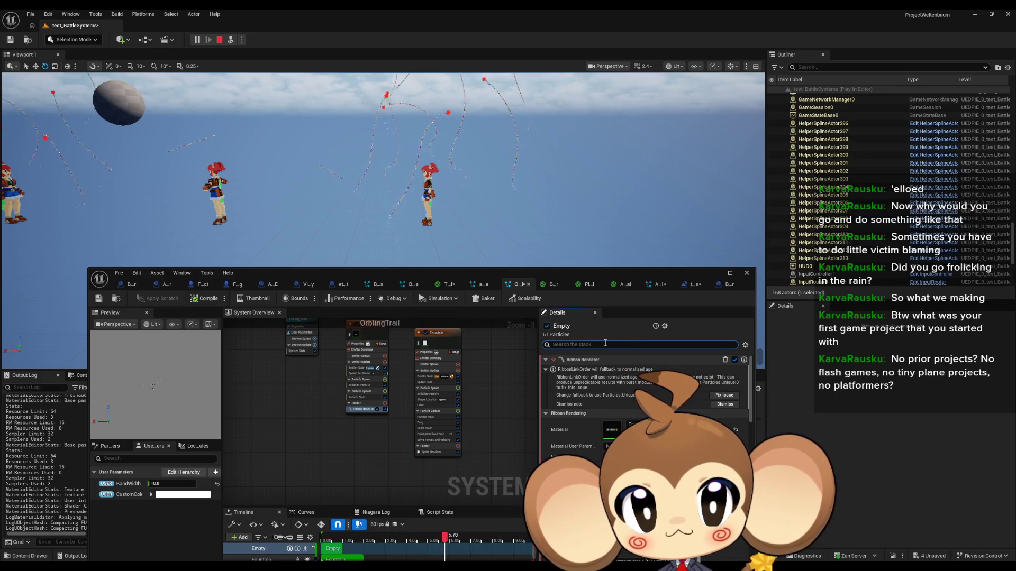
{"action": "type", "text": "pix"}
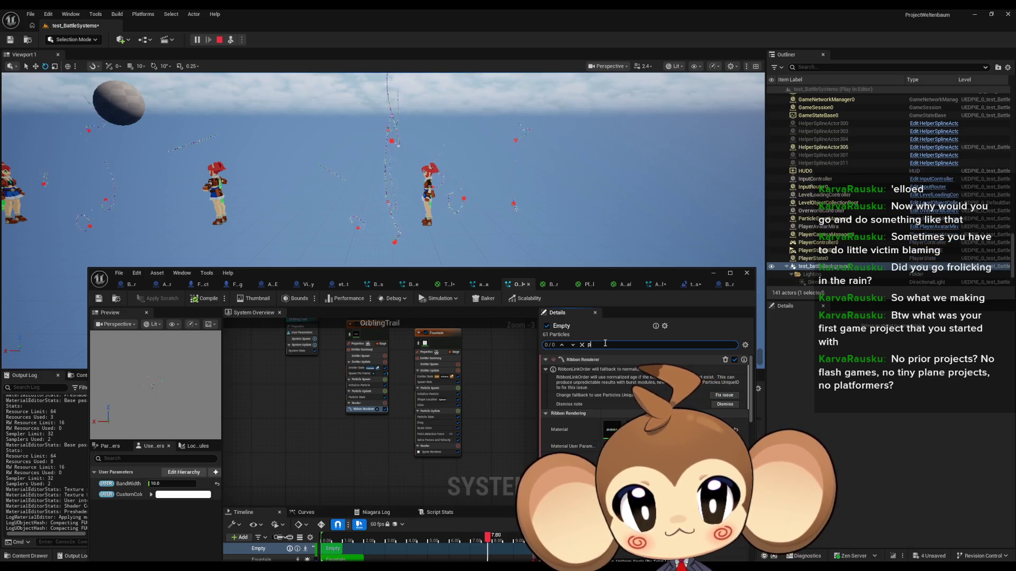
{"action": "key", "text": "BackSpace"}
{"action": "key", "text": "BackSpace"}
{"action": "key", "text": "BackSpace"}
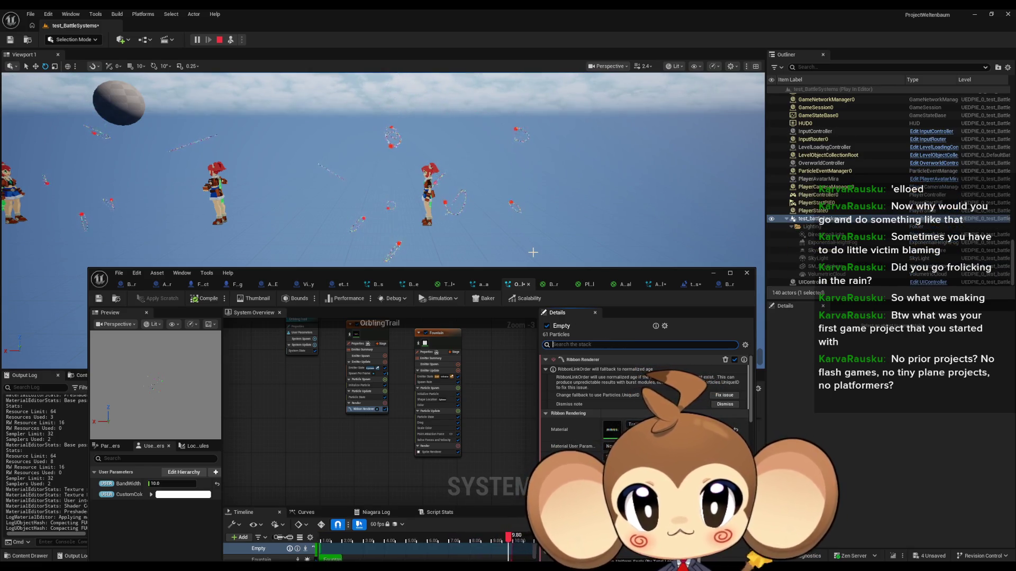
{"action": "left_click_drag", "start_coordinate": [521, 281], "coordinate": [529, 337]}
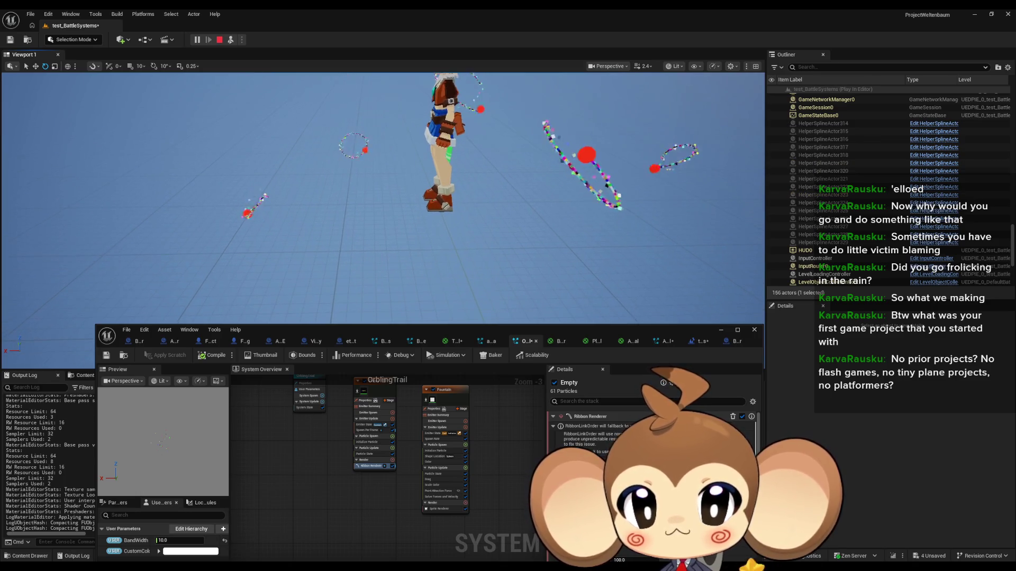
{"action": "left_click", "coordinate": [458, 342]}
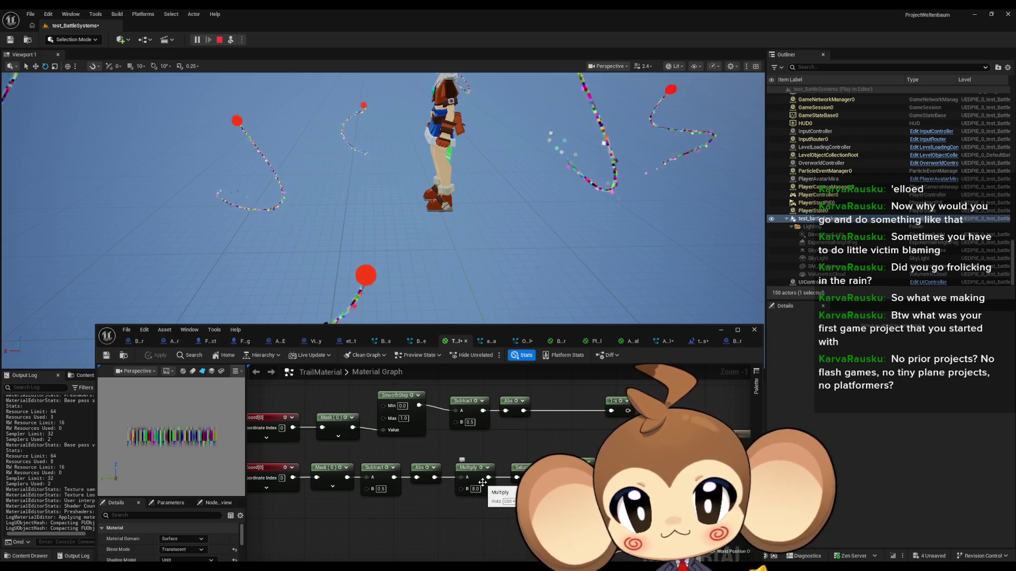
Change the Multiply node's B to 7.0 and apply it to the running game.
{"action": "left_click", "coordinate": [475, 489]}
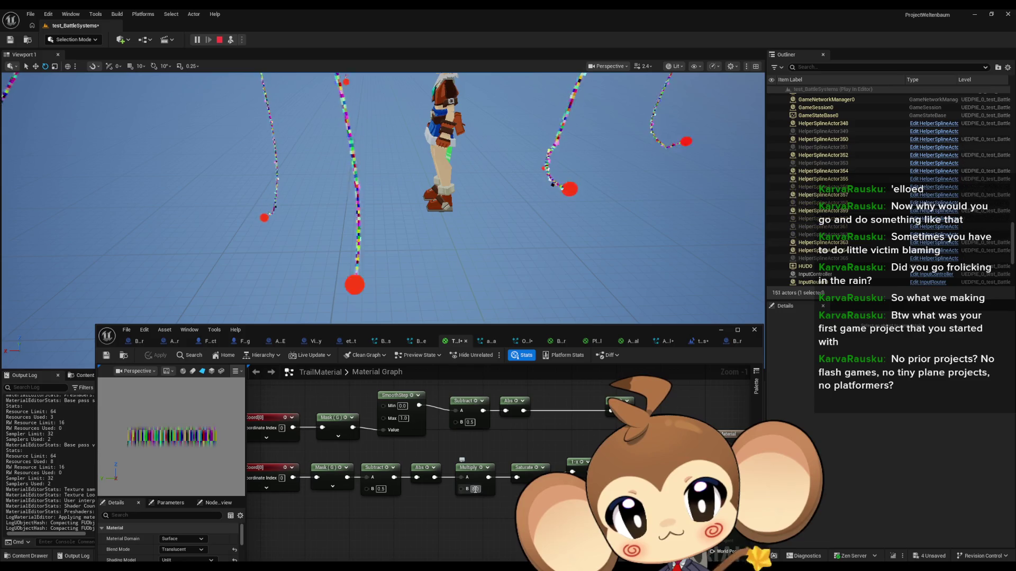
{"action": "type", "text": "7"}
{"action": "key", "text": "Return"}
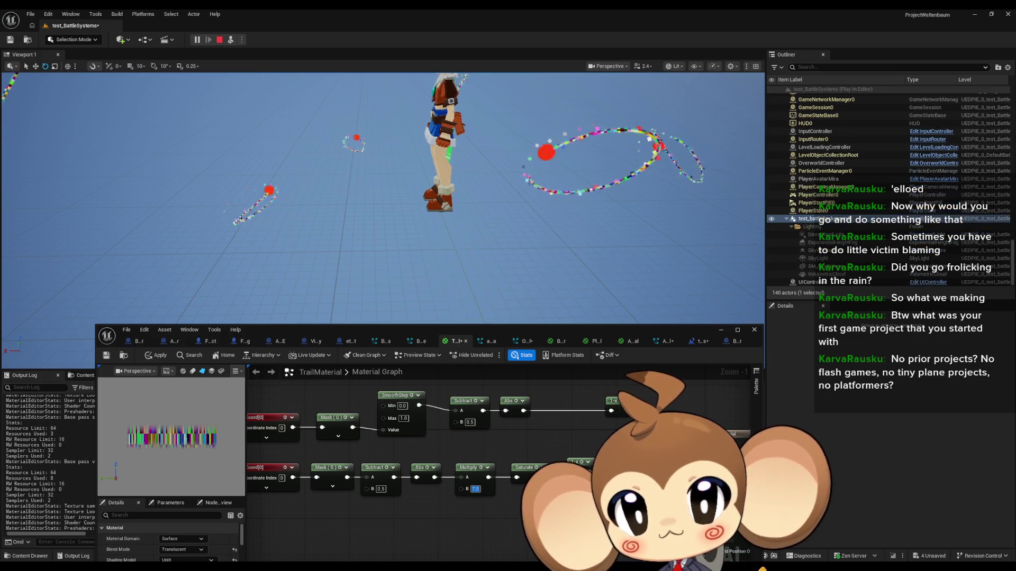
{"action": "left_click", "coordinate": [156, 356]}
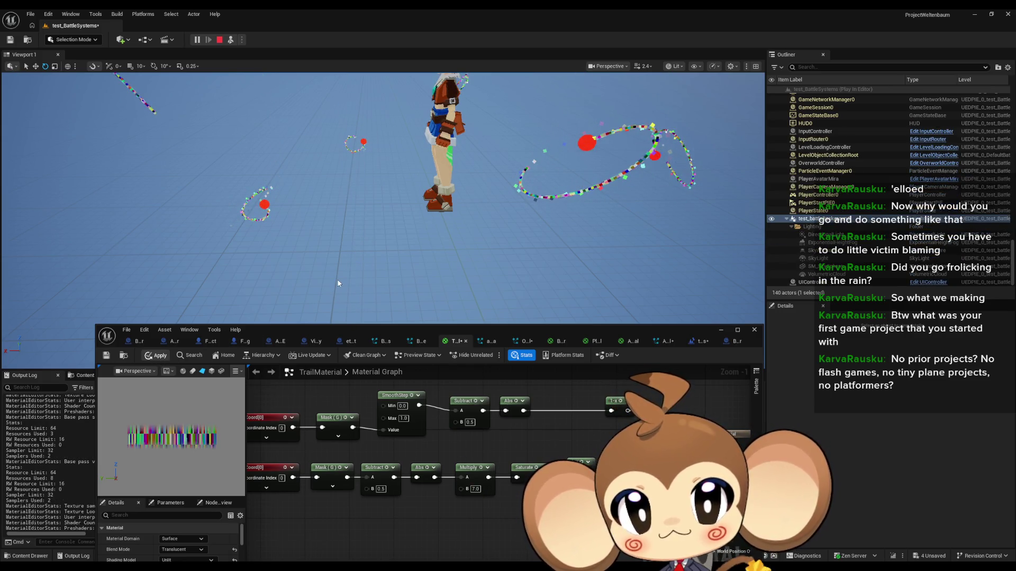
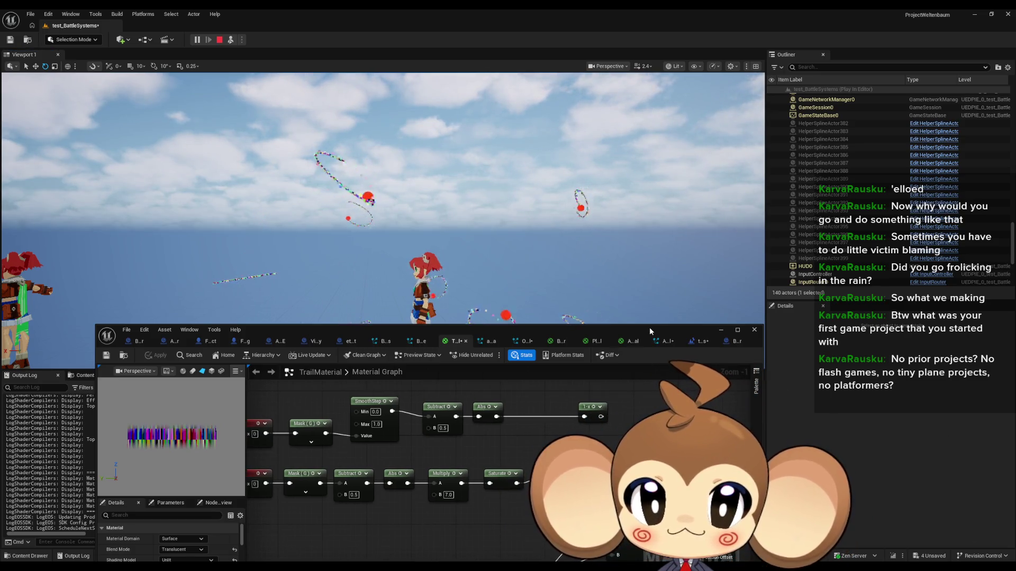
In OrblingTrail, select the Empty emitter, search its stack for 'uv0', and maximize the Niagara editor.
{"action": "left_click", "coordinate": [524, 341]}
{"action": "left_click", "coordinate": [373, 464]}
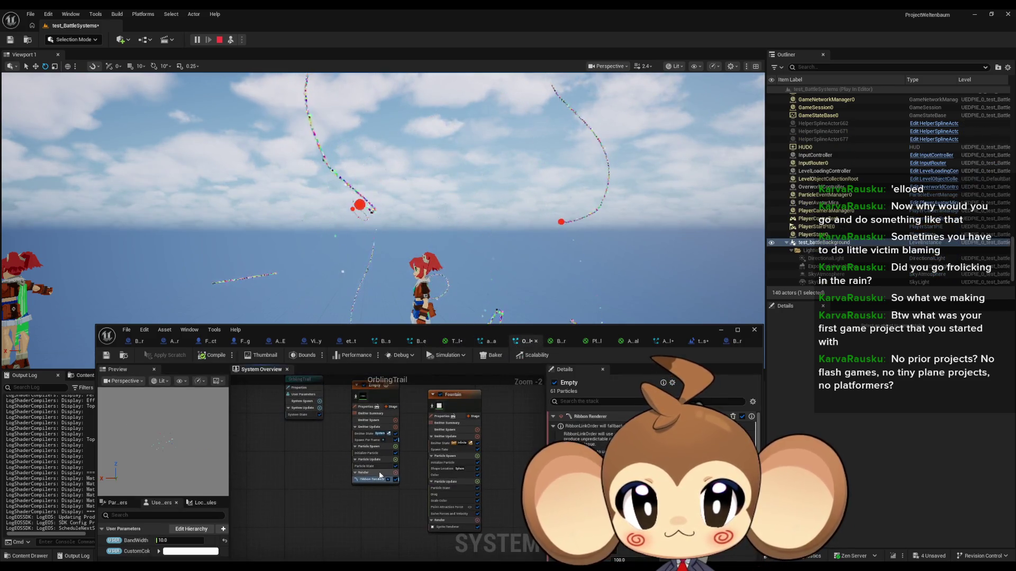
{"action": "left_click", "coordinate": [393, 403]}
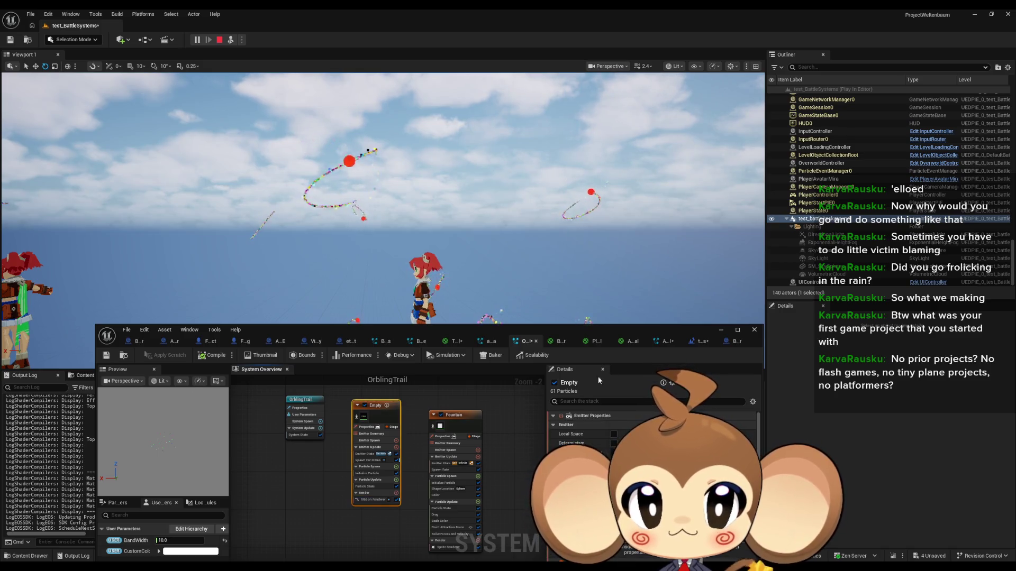
{"action": "left_click", "coordinate": [587, 400]}
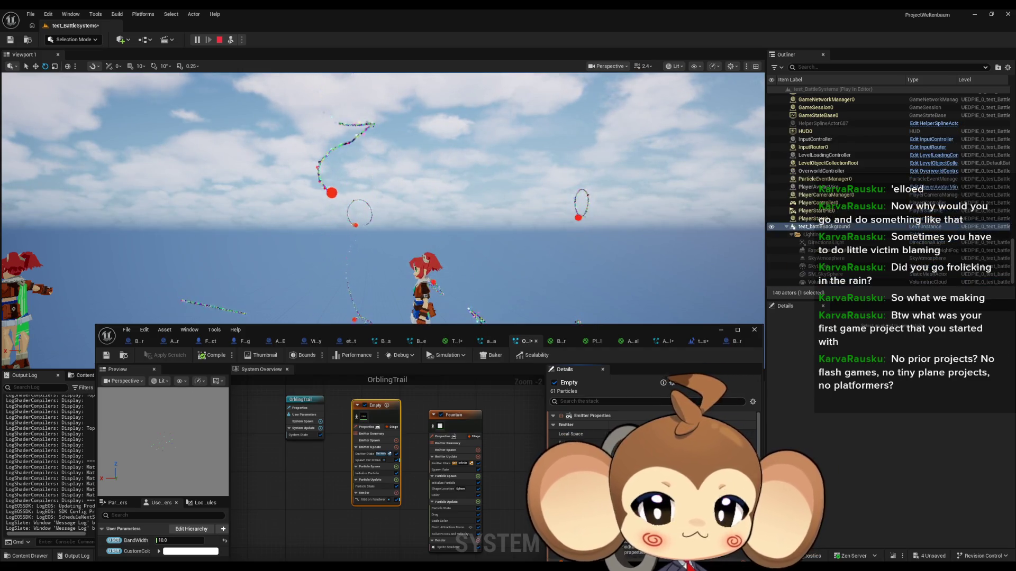
{"action": "left_click", "coordinate": [623, 400]}
{"action": "type", "text": "uv0"}
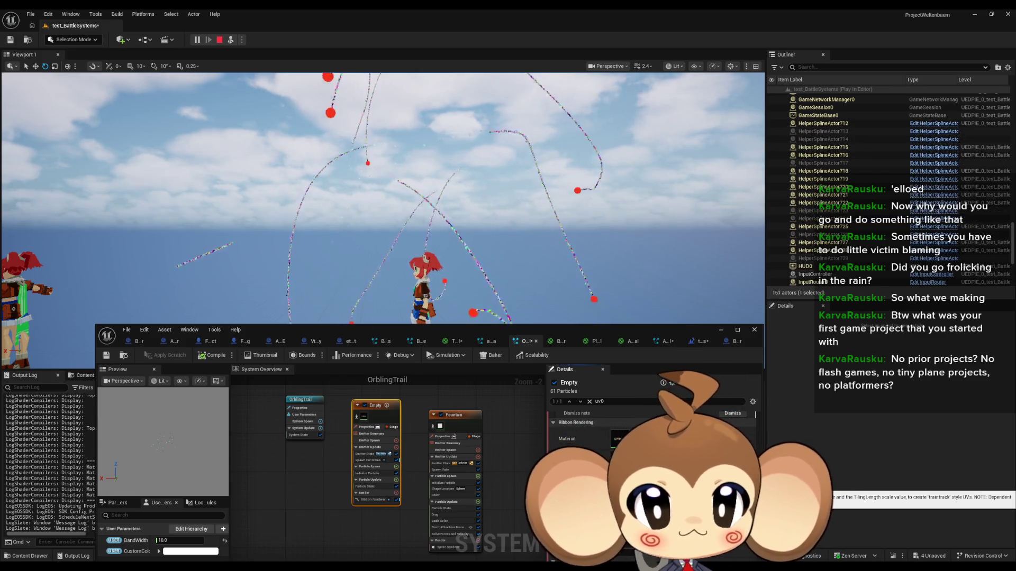
{"action": "key", "text": "Return"}
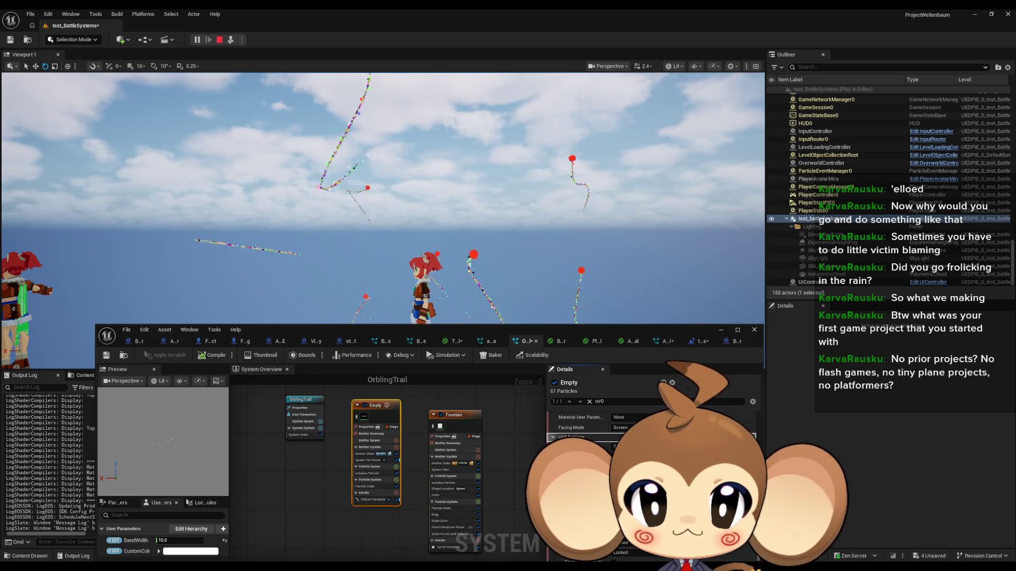
{"action": "scroll", "coordinate": [597, 437], "scroll_direction": "down", "scroll_amount": 1}
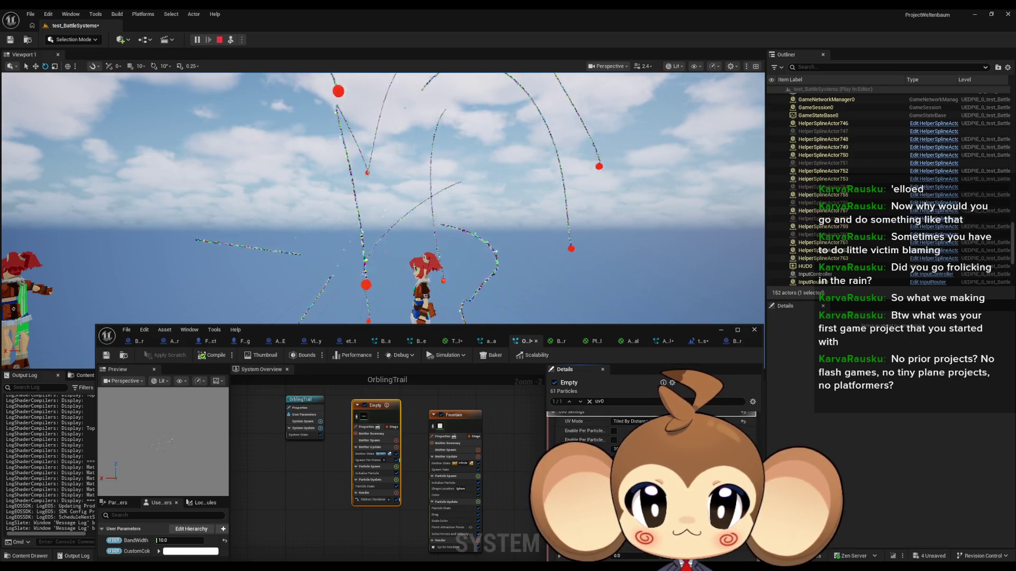
{"action": "double_click", "coordinate": [594, 332]}
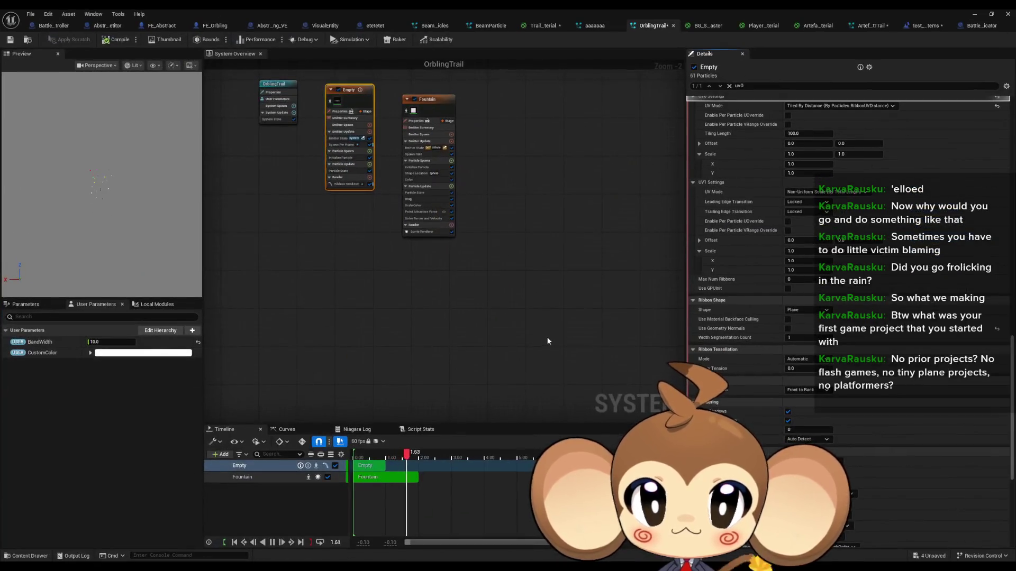
{"action": "left_click_drag", "start_coordinate": [535, 315], "coordinate": [502, 369]}
{"action": "scroll", "coordinate": [757, 402], "scroll_direction": "up", "scroll_amount": 5}
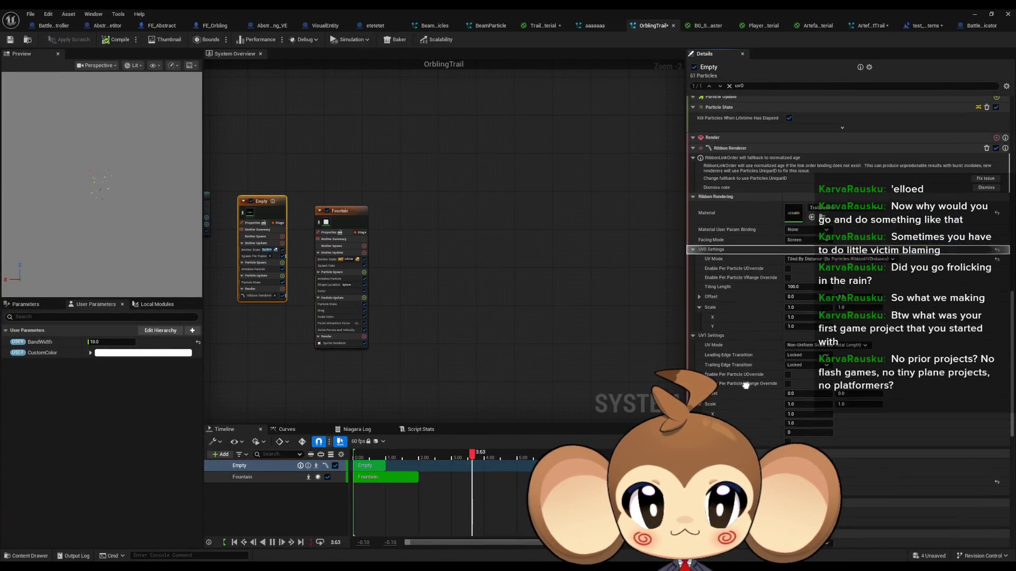
{"action": "scroll", "coordinate": [757, 398], "scroll_direction": "up", "scroll_amount": 1}
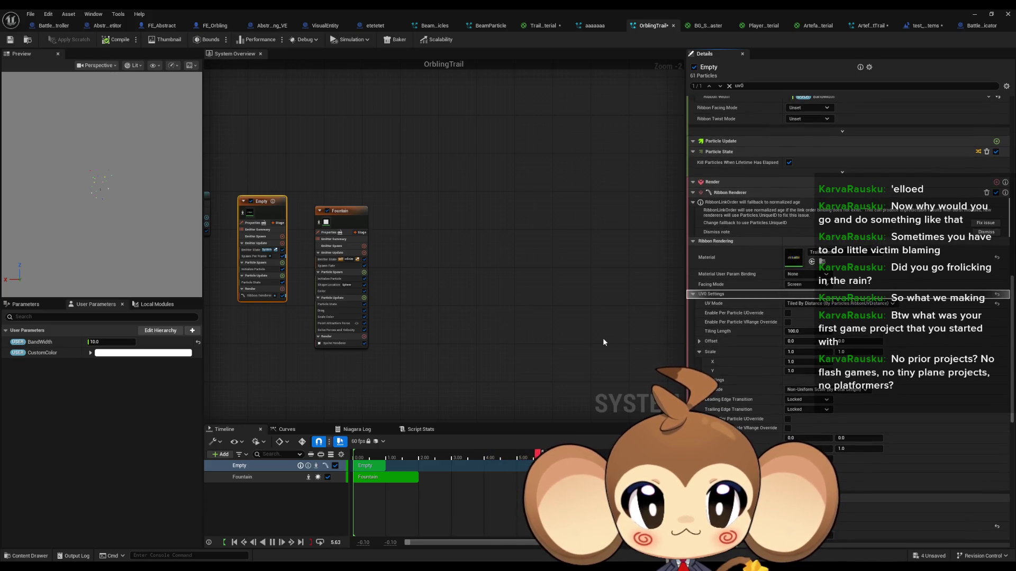
{"action": "left_click", "coordinate": [692, 294]}
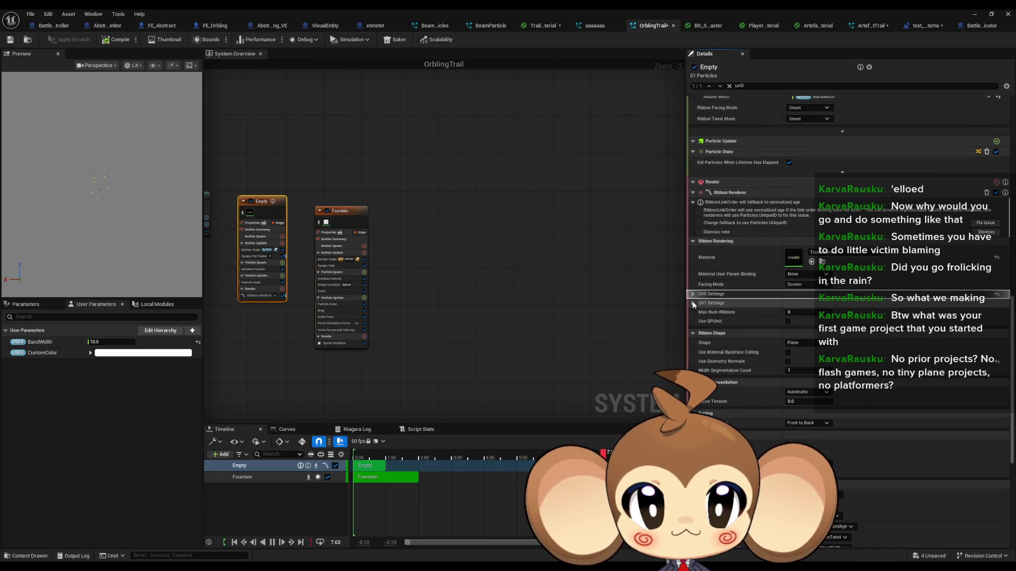
{"action": "left_click", "coordinate": [692, 295]}
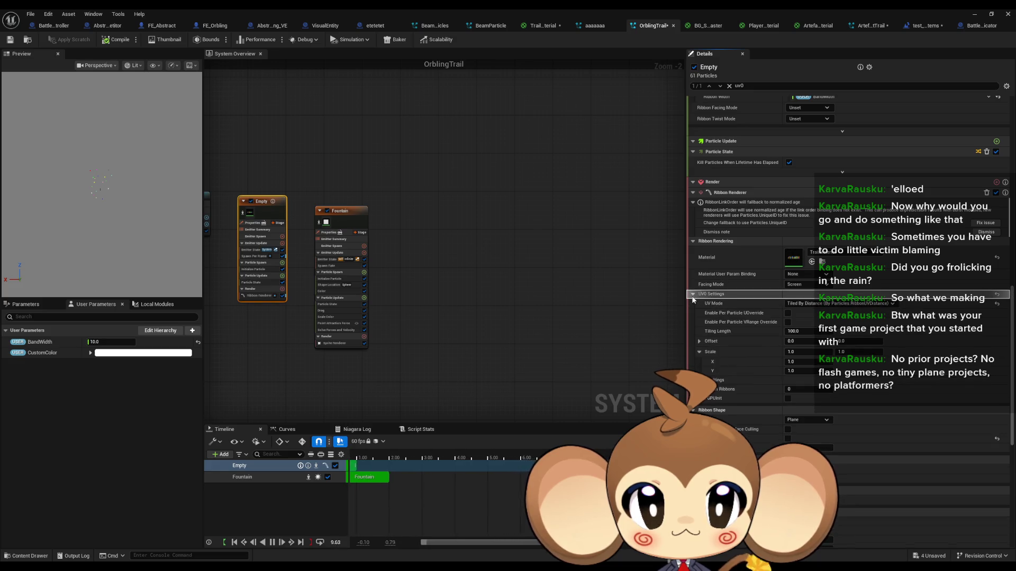
{"action": "mouse_move", "coordinate": [854, 310]}
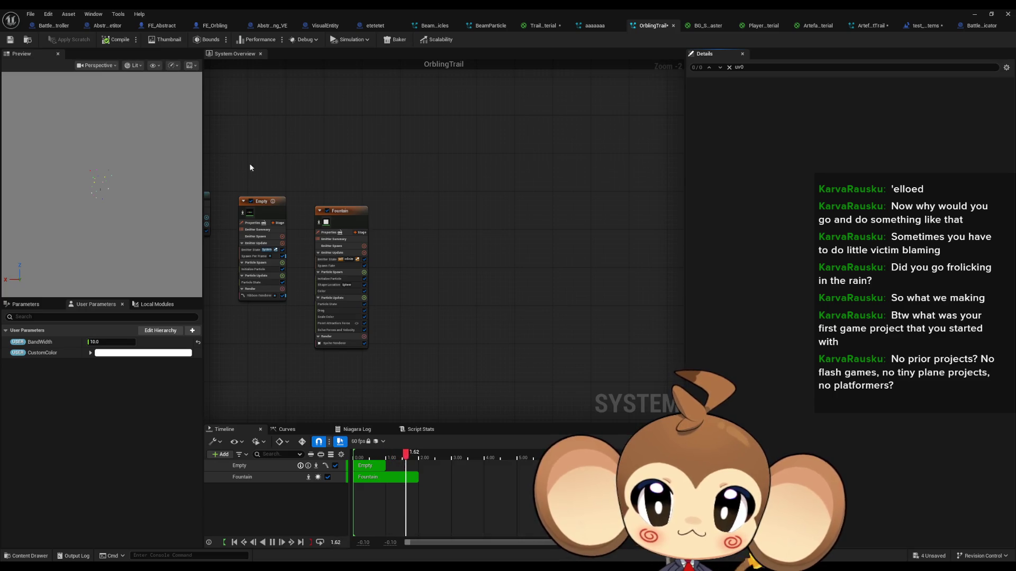
{"action": "left_click", "coordinate": [270, 255]}
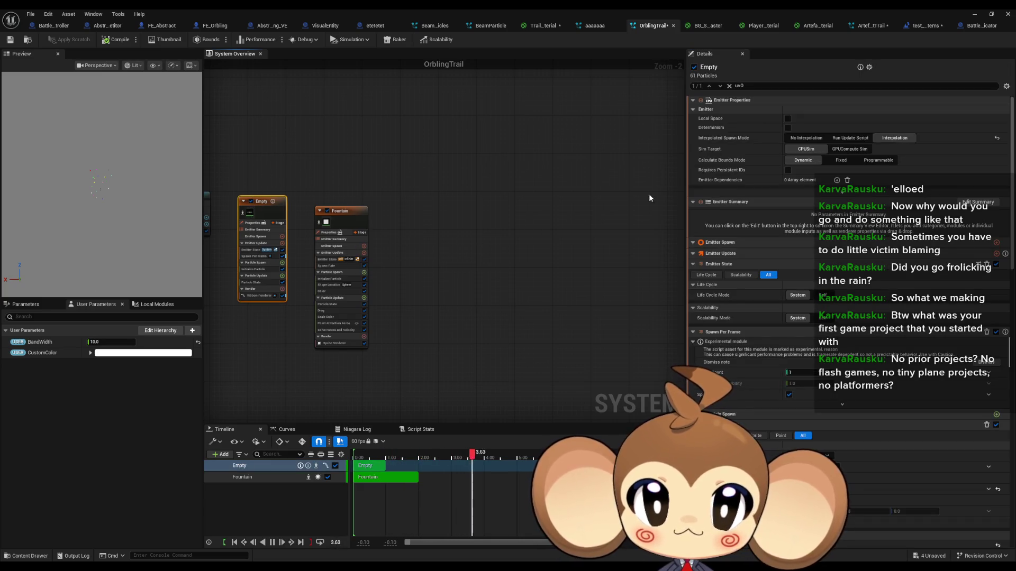
{"action": "left_click", "coordinate": [752, 85]}
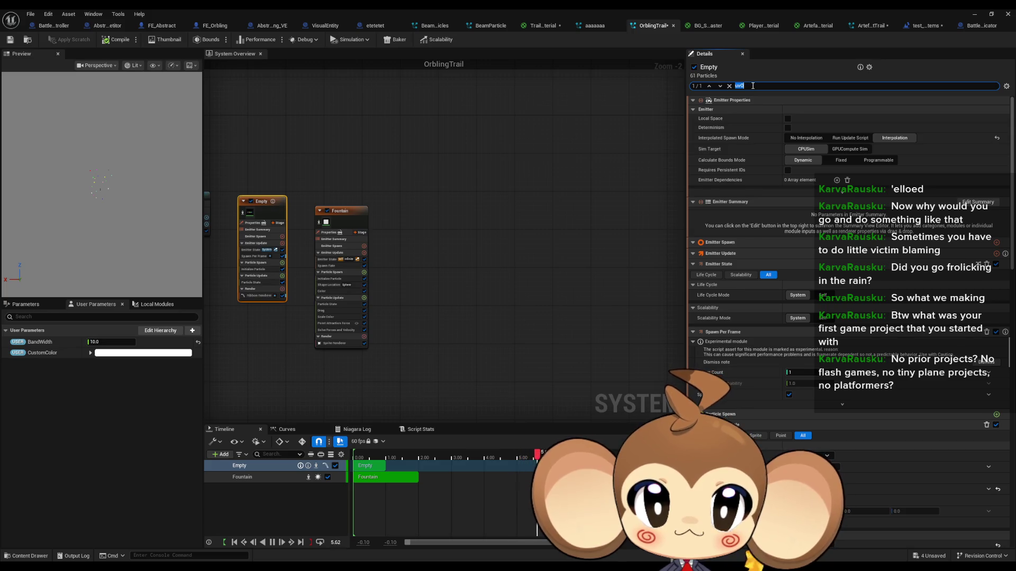
{"action": "key", "text": "Return"}
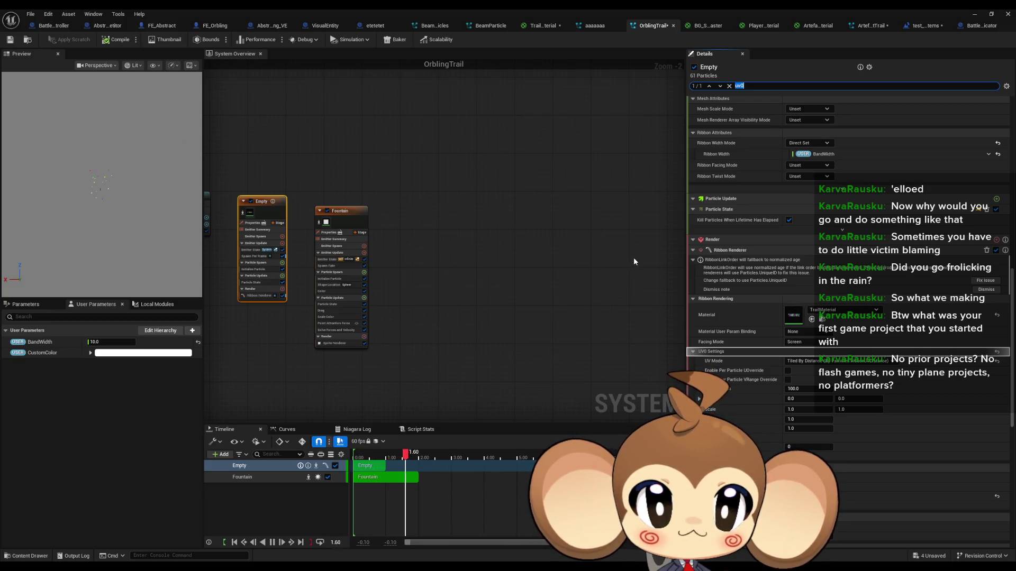
{"action": "scroll", "coordinate": [834, 416], "scroll_direction": "down", "scroll_amount": 3}
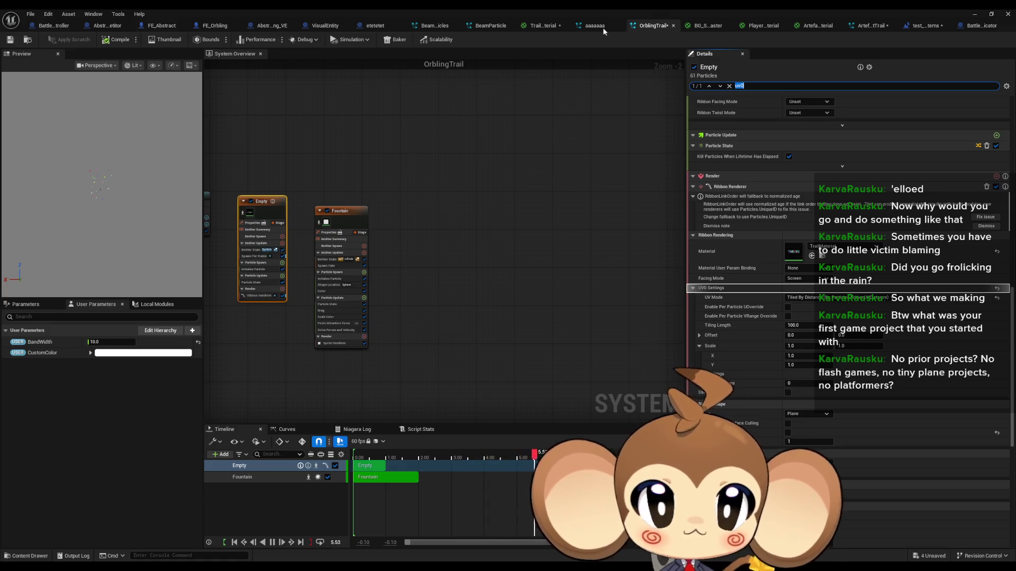
Switch to the TrailMaterial asset tab to show its material graph.
{"action": "left_click", "coordinate": [545, 25]}
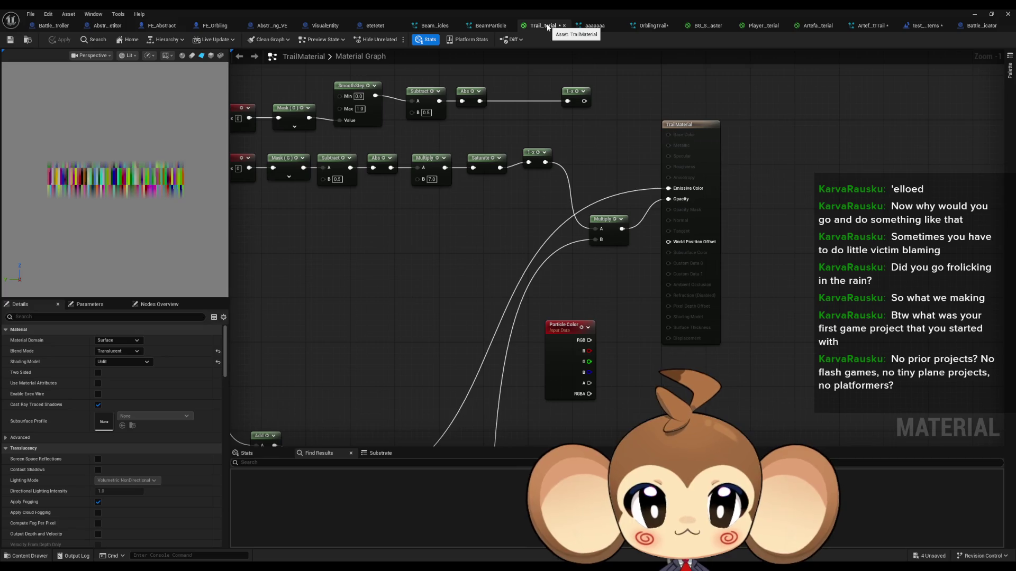
Duplicate the lower TexCoord node row and line the copy up beneath the others.
{"action": "scroll", "coordinate": [427, 282], "scroll_direction": "down", "scroll_amount": 1}
{"action": "mouse_move", "coordinate": [424, 282]}
{"action": "left_mouse_down"}
{"action": "mouse_move", "coordinate": [491, 301]}
{"action": "mouse_move", "coordinate": [475, 304]}
{"action": "left_mouse_up"}
{"action": "scroll", "coordinate": [487, 288], "scroll_direction": "up", "scroll_amount": 1}
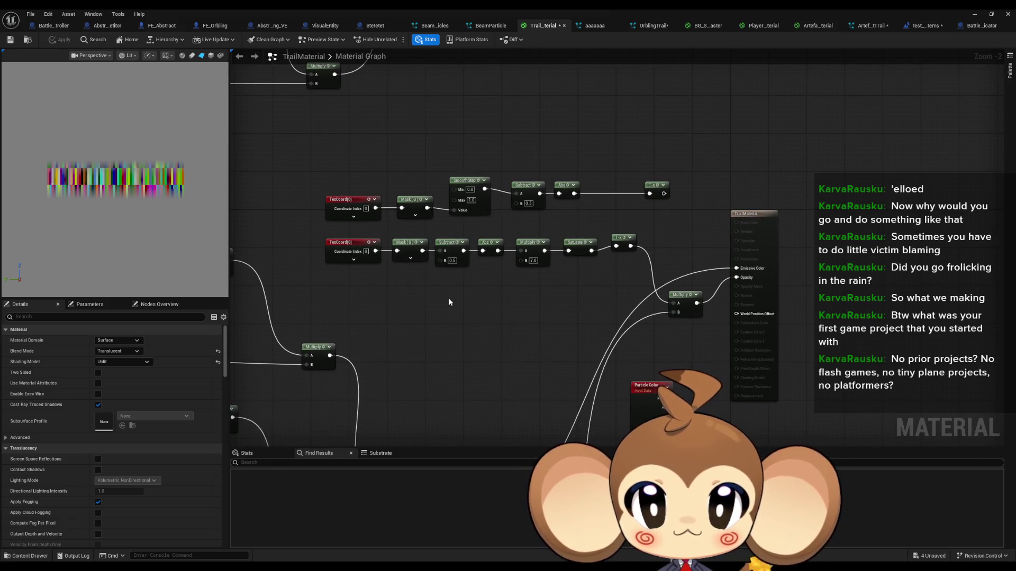
{"action": "left_click_drag", "start_coordinate": [303, 233], "coordinate": [629, 275]}
{"action": "key", "text": "ctrl+d"}
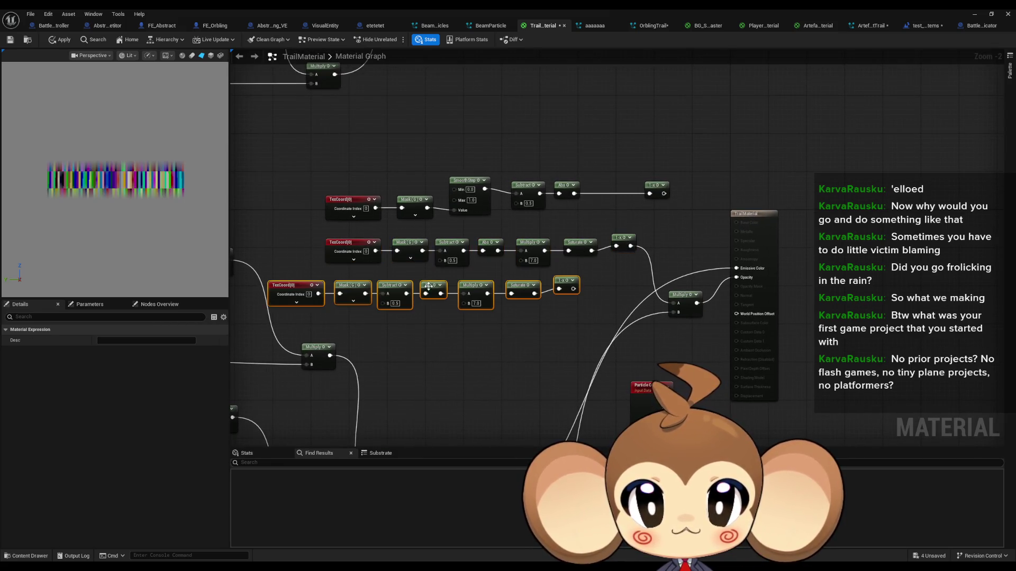
{"action": "left_click_drag", "start_coordinate": [360, 284], "coordinate": [394, 284]}
{"action": "left_click", "coordinate": [398, 335]}
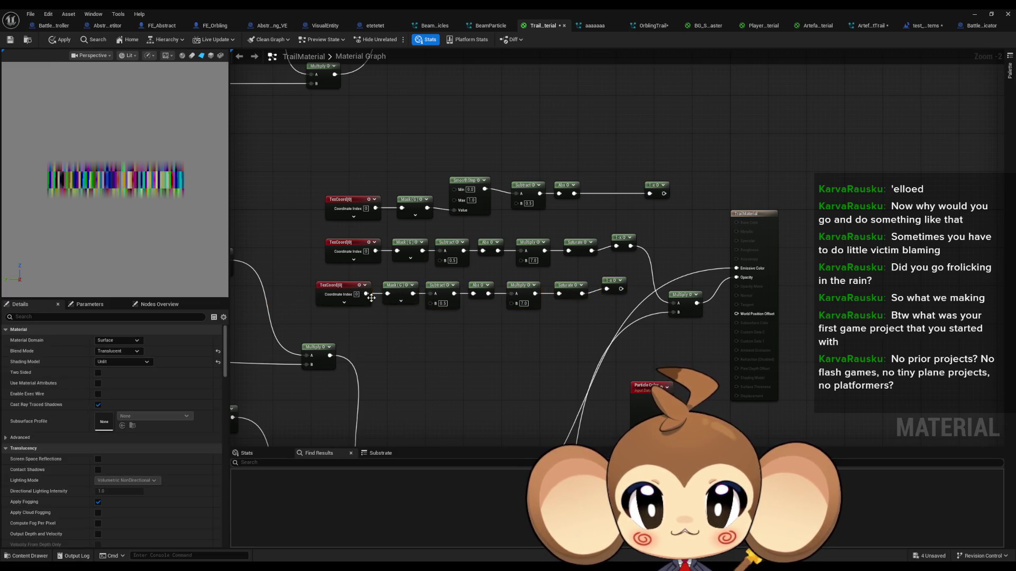
In the copy, mask only the R channel, remove the Abs node, and set Multiply B to 2.
{"action": "left_click", "coordinate": [401, 295]}
{"action": "left_click", "coordinate": [100, 340]}
{"action": "left_click", "coordinate": [101, 351]}
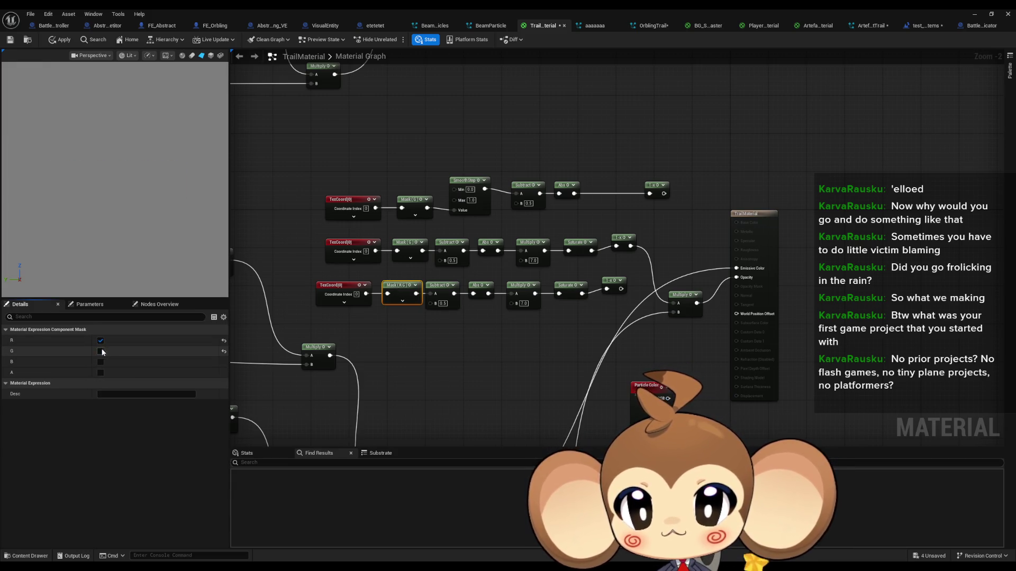
{"action": "key", "text": "space"}
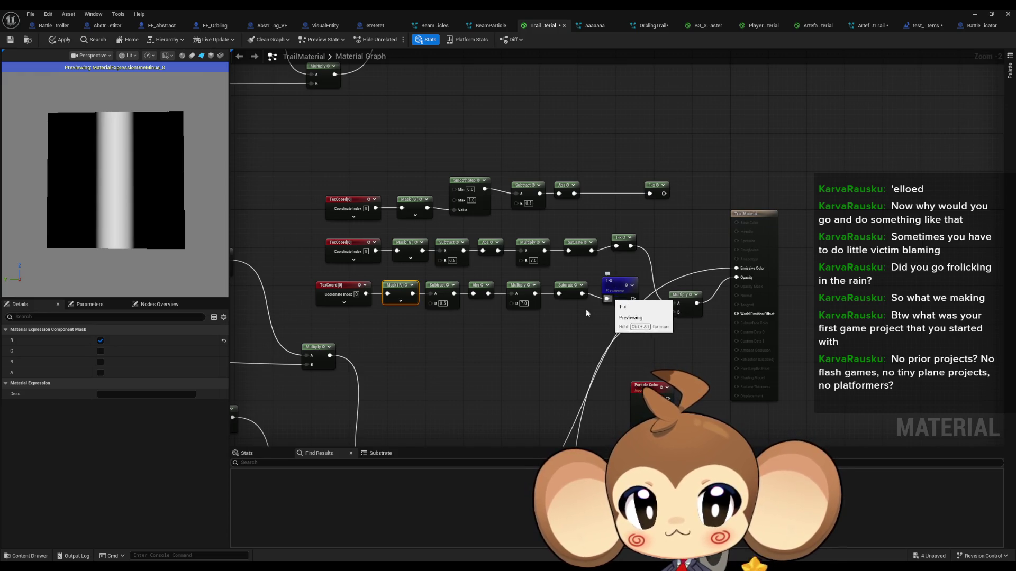
{"action": "key", "text": "space"}
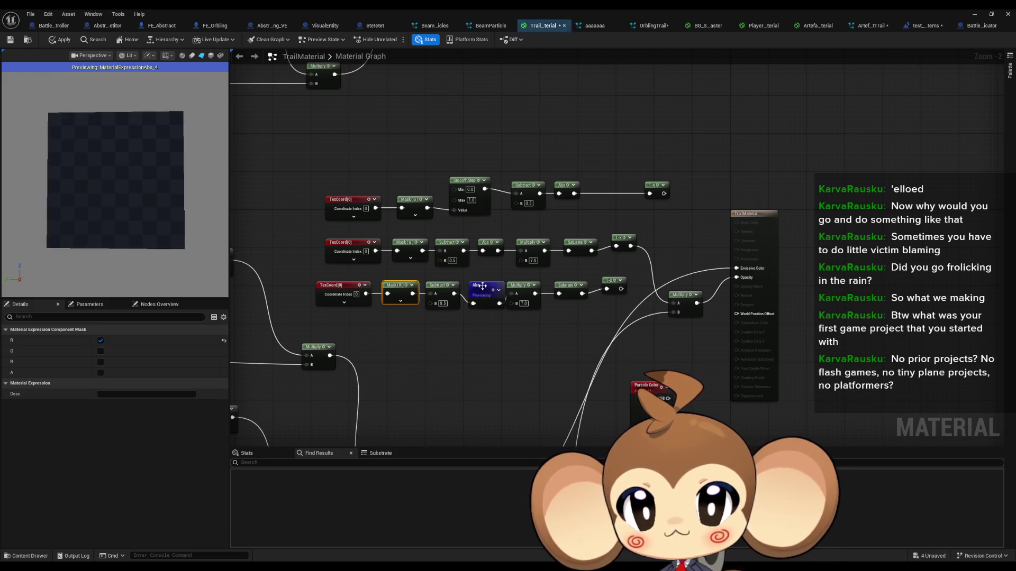
{"action": "key", "text": "space"}
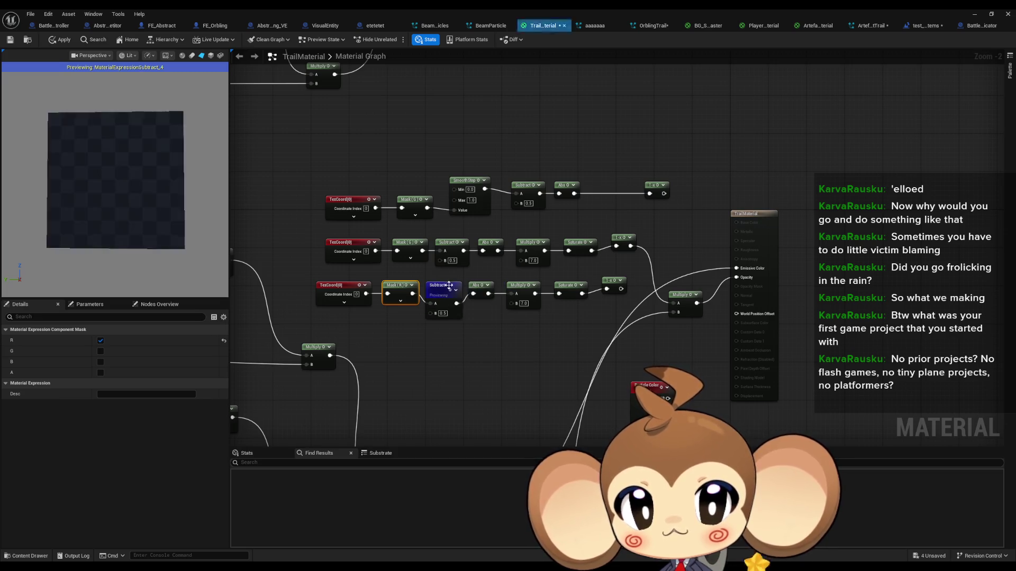
{"action": "key", "text": "ctrl+z"}
{"action": "key", "text": "space"}
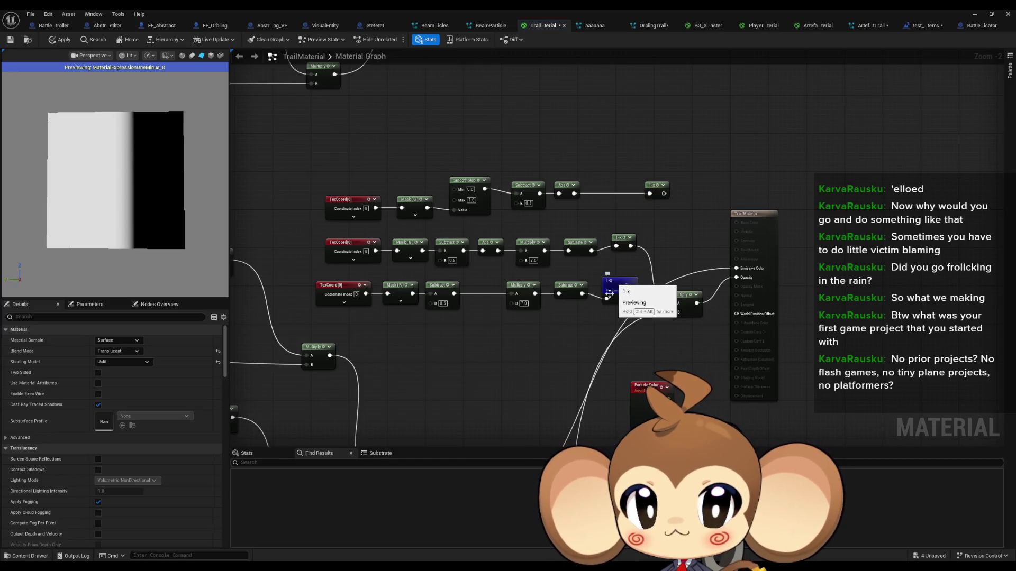
{"action": "key", "text": "Return"}
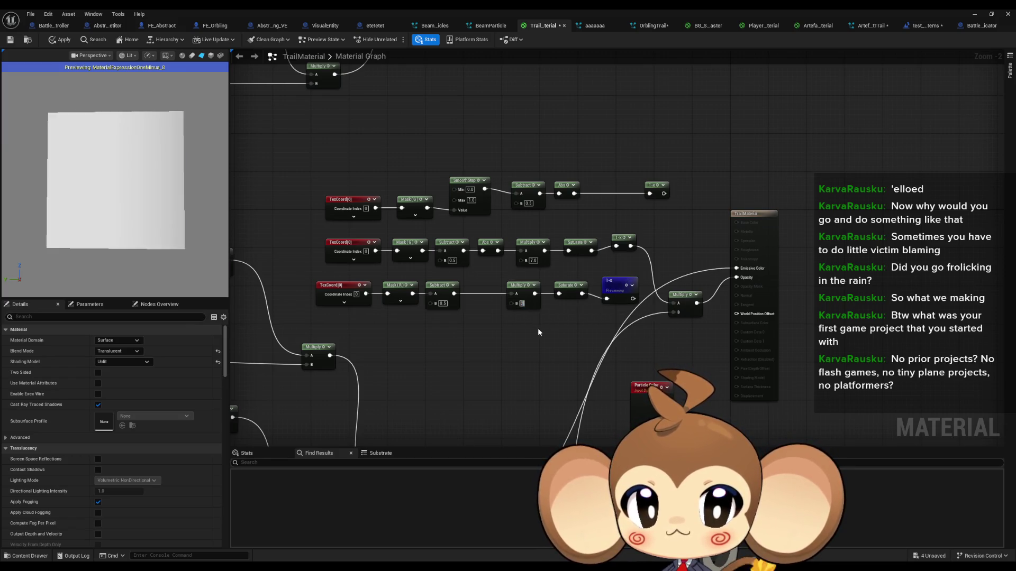
{"action": "key", "text": "Return"}
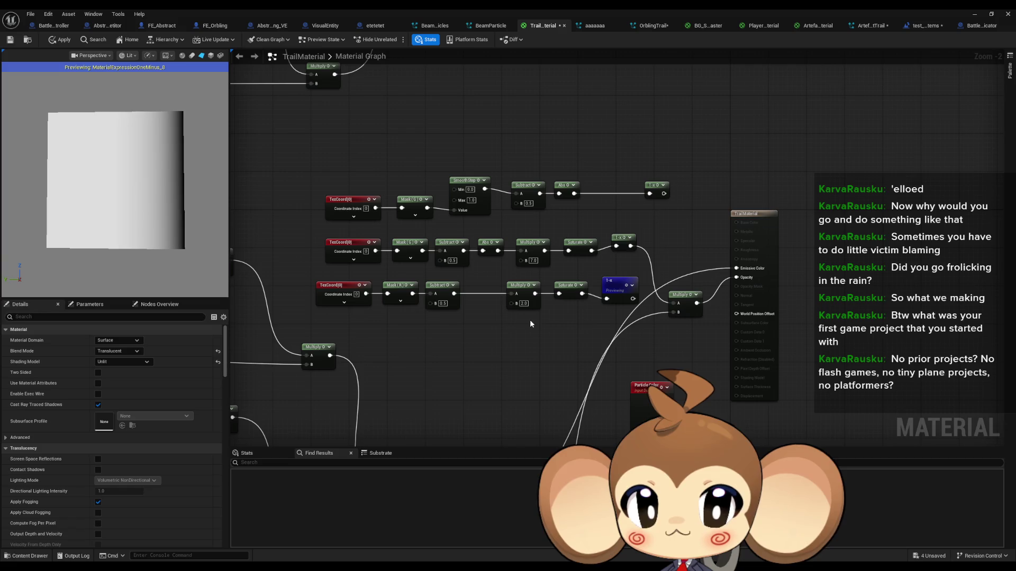
Add a second Multiply after the existing one, wire it into Opacity, then minimize the editor.
{"action": "left_click_drag", "start_coordinate": [674, 312], "coordinate": [587, 335]}
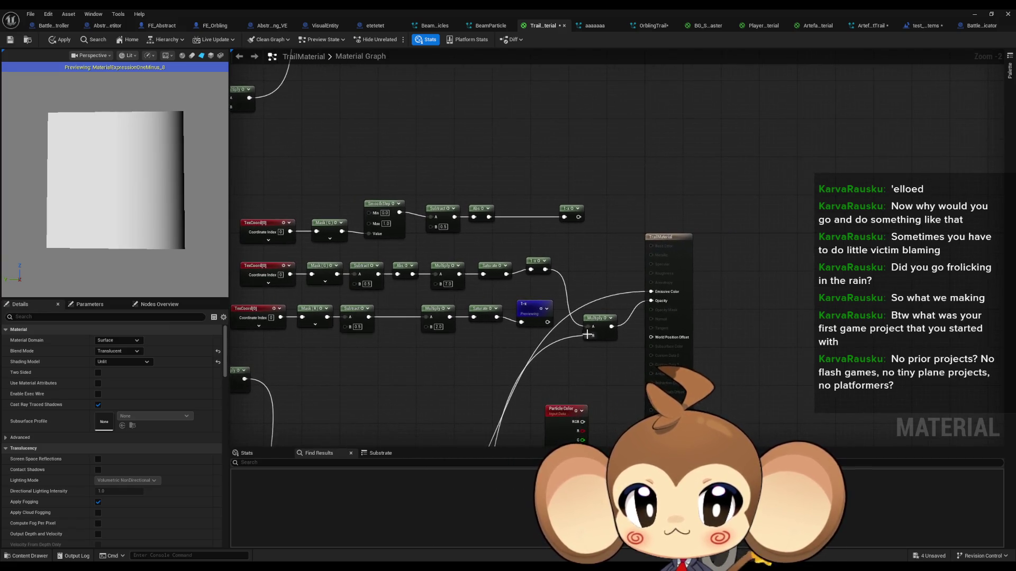
{"action": "left_click_drag", "start_coordinate": [535, 307], "coordinate": [527, 311]}
{"action": "mouse_move", "coordinate": [595, 318]}
{"action": "left_mouse_down"}
{"action": "mouse_move", "coordinate": [572, 342]}
{"action": "mouse_move", "coordinate": [610, 350]}
{"action": "mouse_move", "coordinate": [543, 322]}
{"action": "left_mouse_up"}
{"action": "type", "text": "multiply"}
{"action": "key", "text": "Return"}
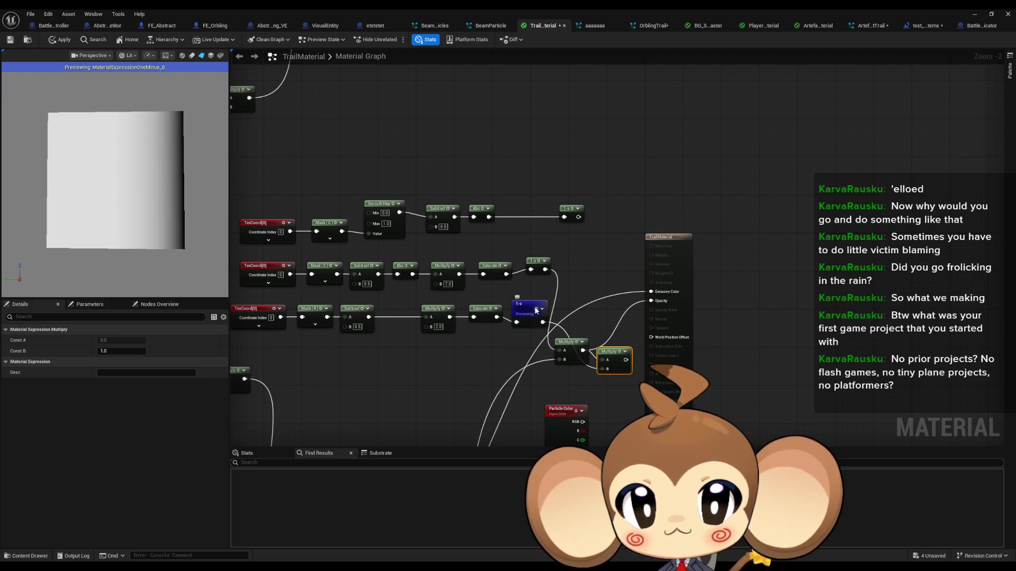
{"action": "key", "text": "space"}
{"action": "mouse_move", "coordinate": [625, 360]}
{"action": "left_mouse_down"}
{"action": "mouse_move", "coordinate": [659, 370]}
{"action": "mouse_move", "coordinate": [650, 301]}
{"action": "left_mouse_up"}
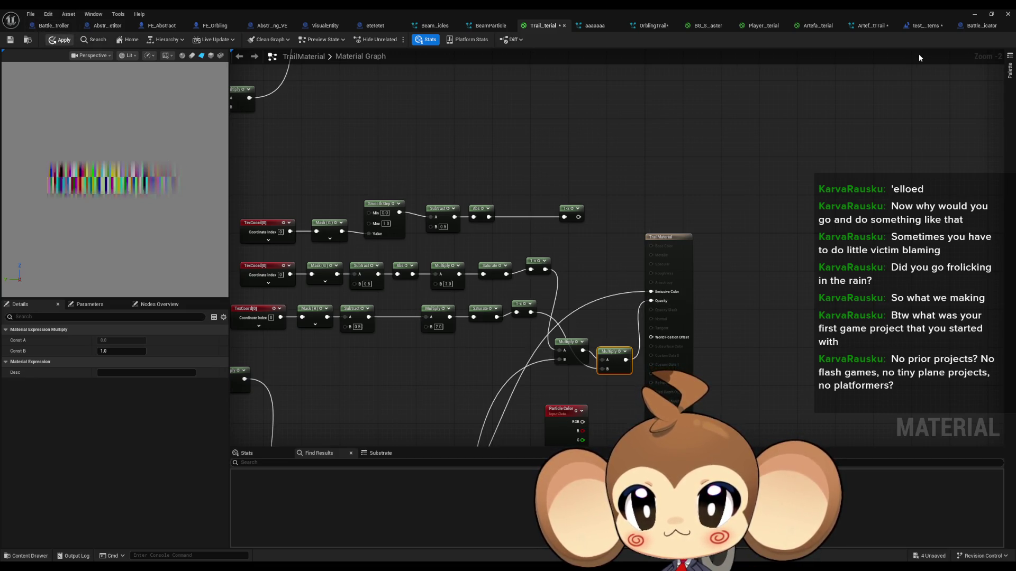
{"action": "left_click", "coordinate": [976, 14]}
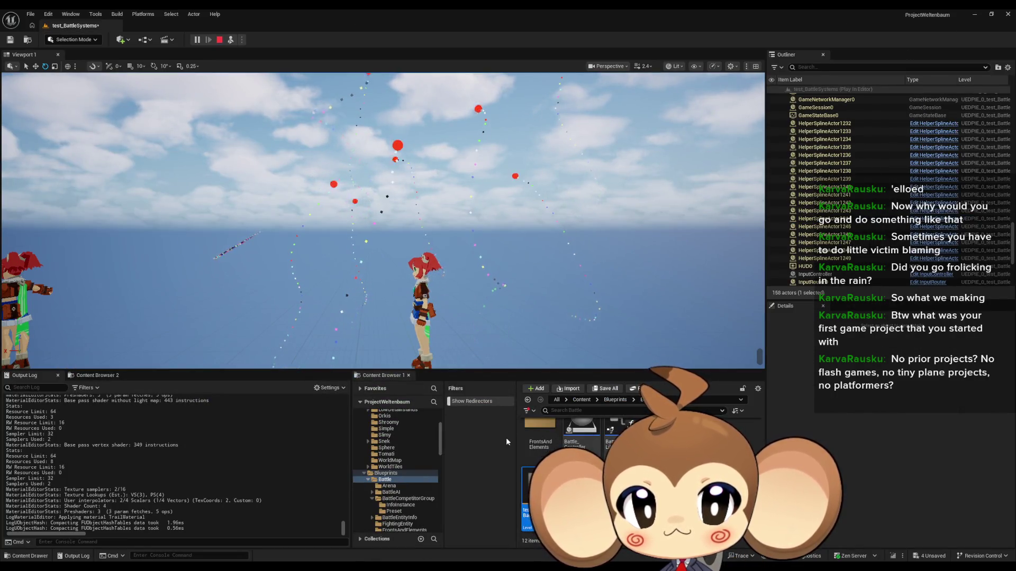
Feed Opacity from the first Multiply instead and apply TrailMaterial.
{"action": "mouse_move", "coordinate": [421, 551]}
{"action": "left_click", "coordinate": [462, 544]}
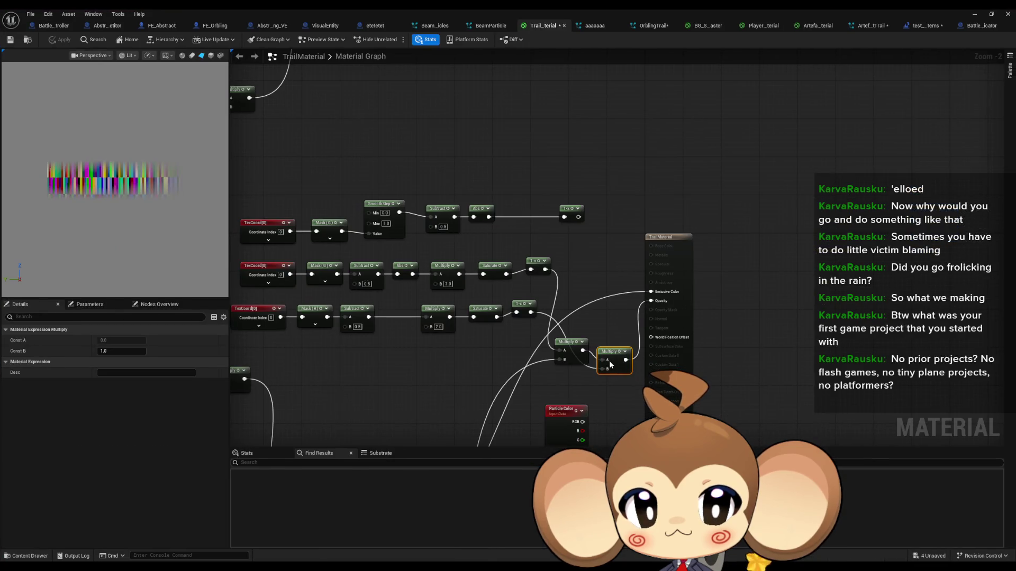
{"action": "left_click_drag", "start_coordinate": [583, 350], "coordinate": [651, 301]}
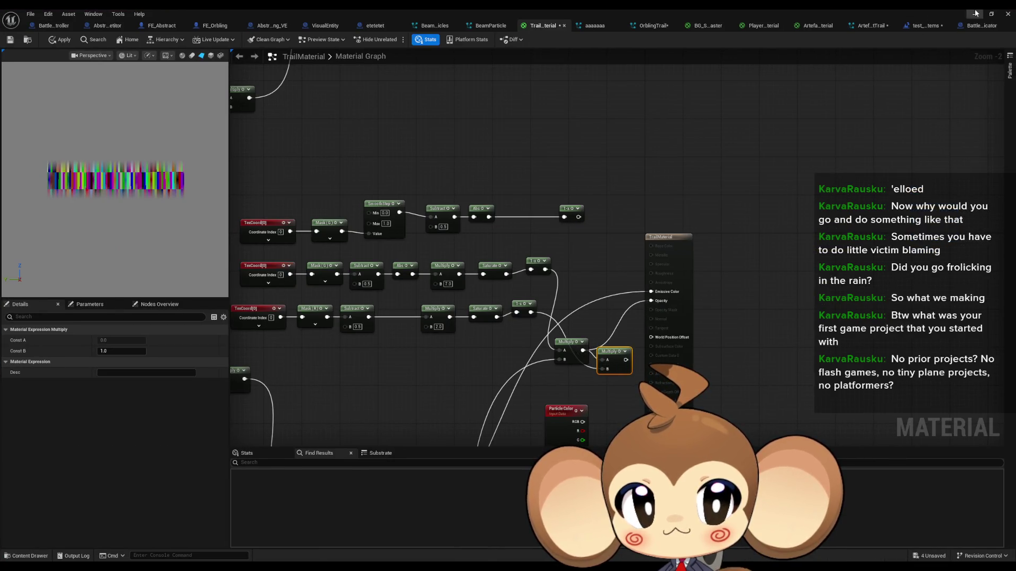
{"action": "left_click", "coordinate": [975, 13]}
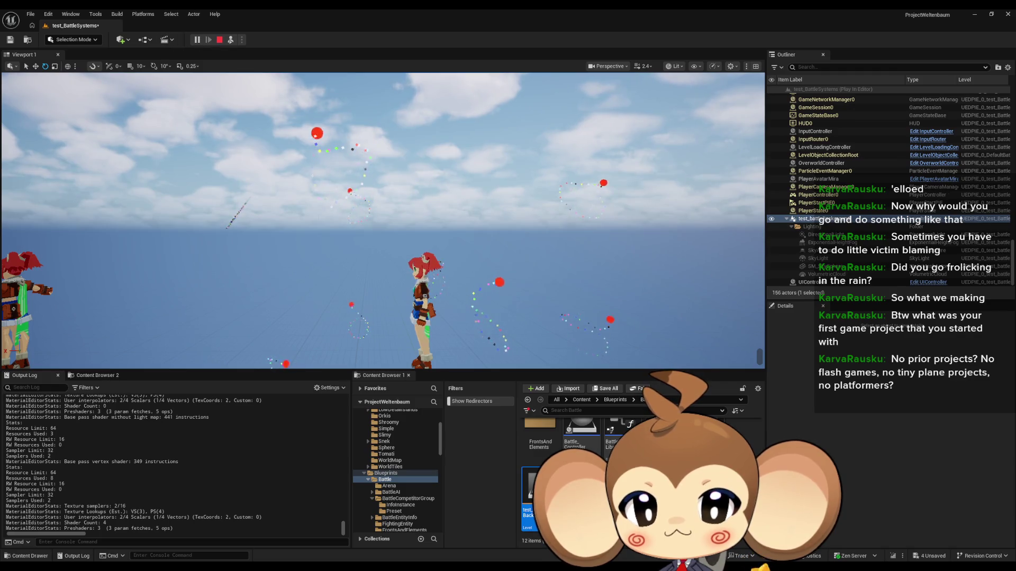
{"action": "key", "text": "alt+Tab"}
{"action": "double_click", "coordinate": [375, 9]}
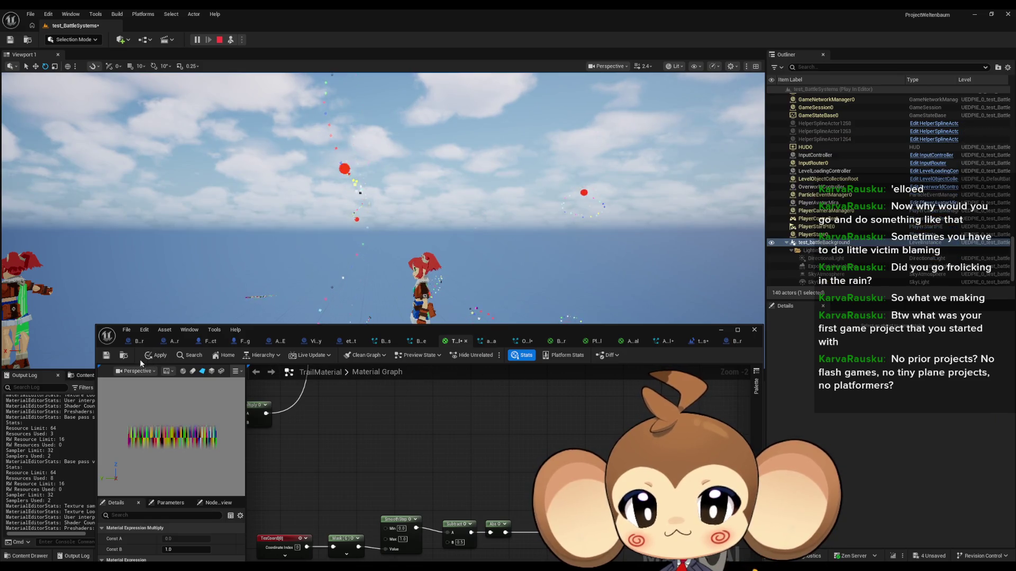
{"action": "left_click", "coordinate": [155, 358]}
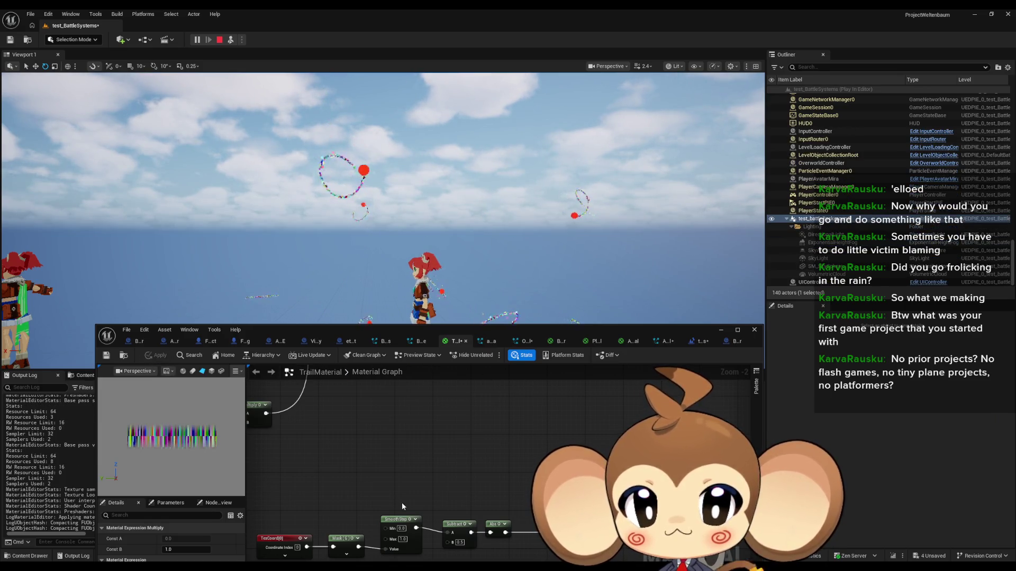
Wire the Saturate output into Multiply A, save, then pause and resume the game.
{"action": "left_click_drag", "start_coordinate": [402, 502], "coordinate": [437, 524]}
{"action": "scroll", "coordinate": [431, 533], "scroll_direction": "down", "scroll_amount": 4}
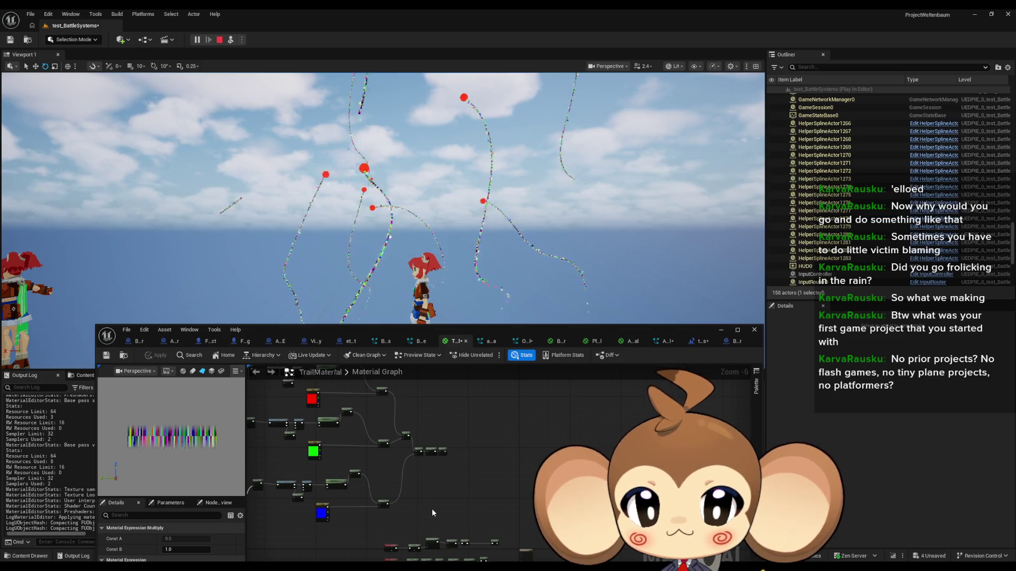
{"action": "scroll", "coordinate": [466, 471], "scroll_direction": "up", "scroll_amount": 5}
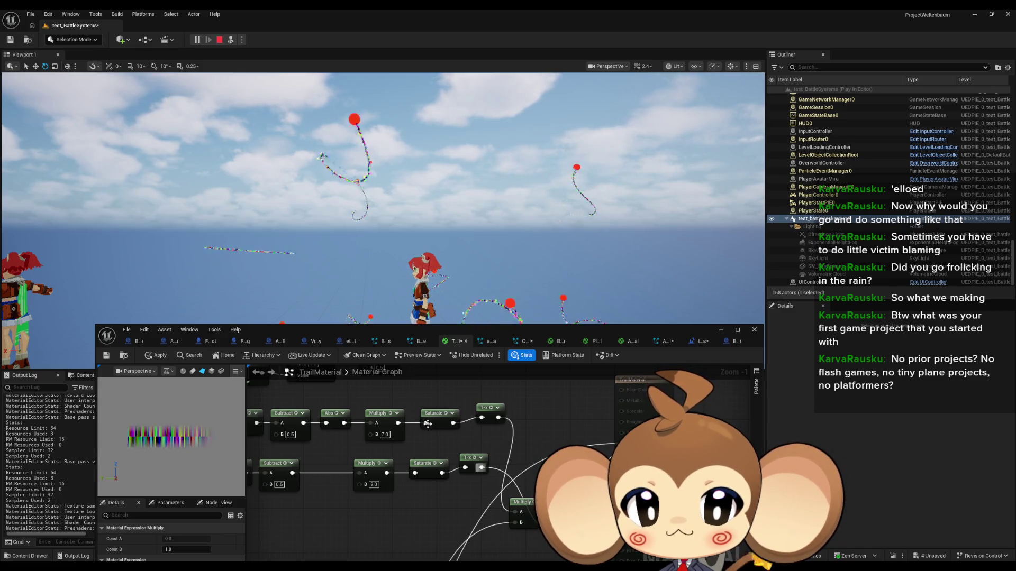
{"action": "left_click_drag", "start_coordinate": [439, 472], "coordinate": [514, 512]}
{"action": "left_click_drag", "start_coordinate": [541, 555], "coordinate": [514, 512]}
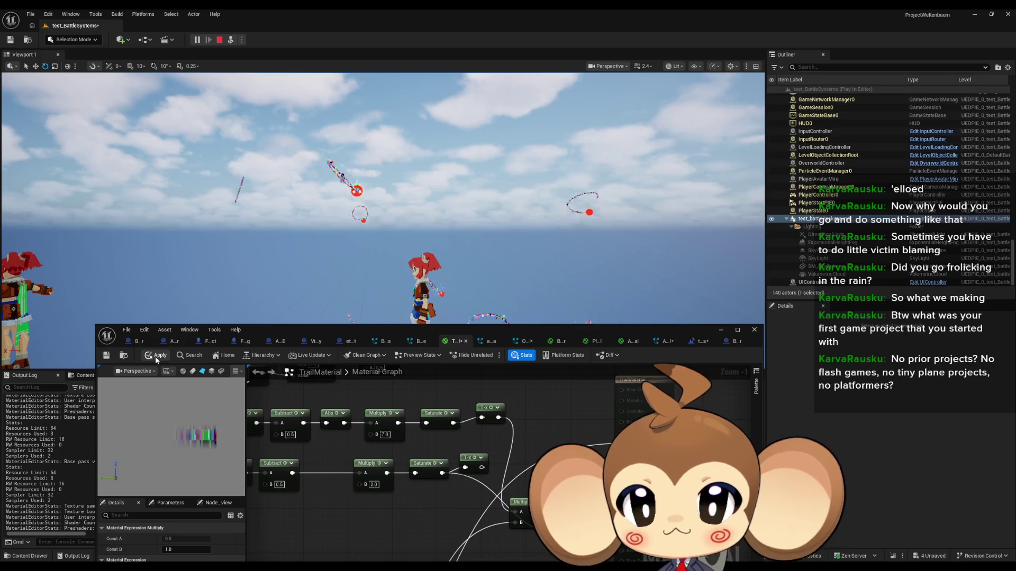
{"action": "key", "text": "ctrl+s"}
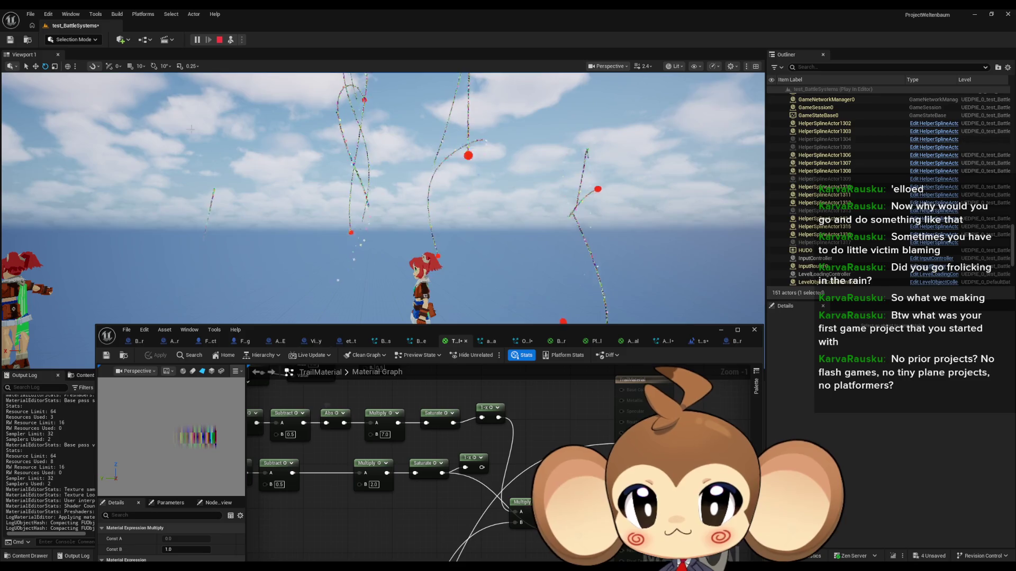
{"action": "key", "text": "Pause"}
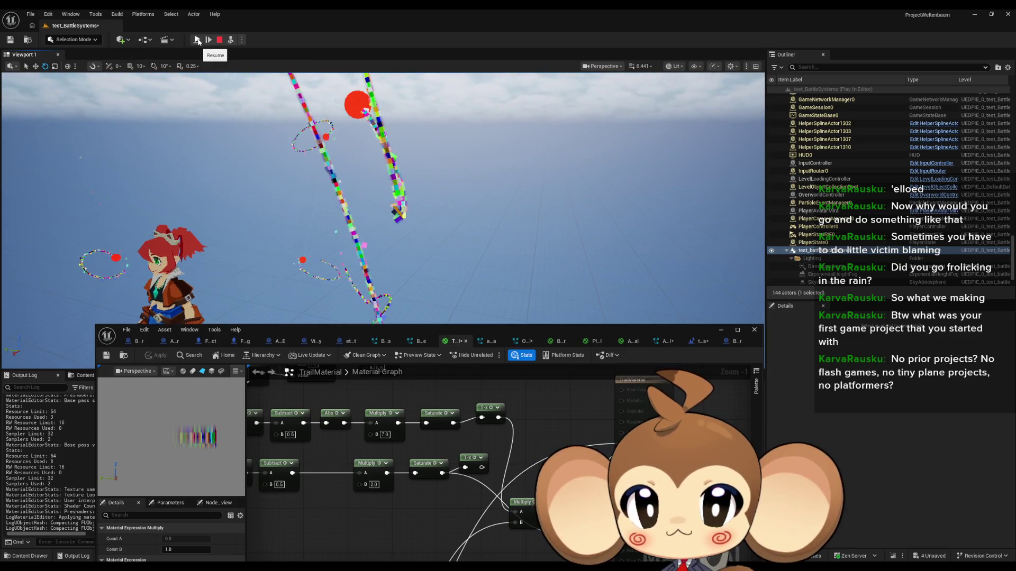
{"action": "left_click", "coordinate": [197, 41]}
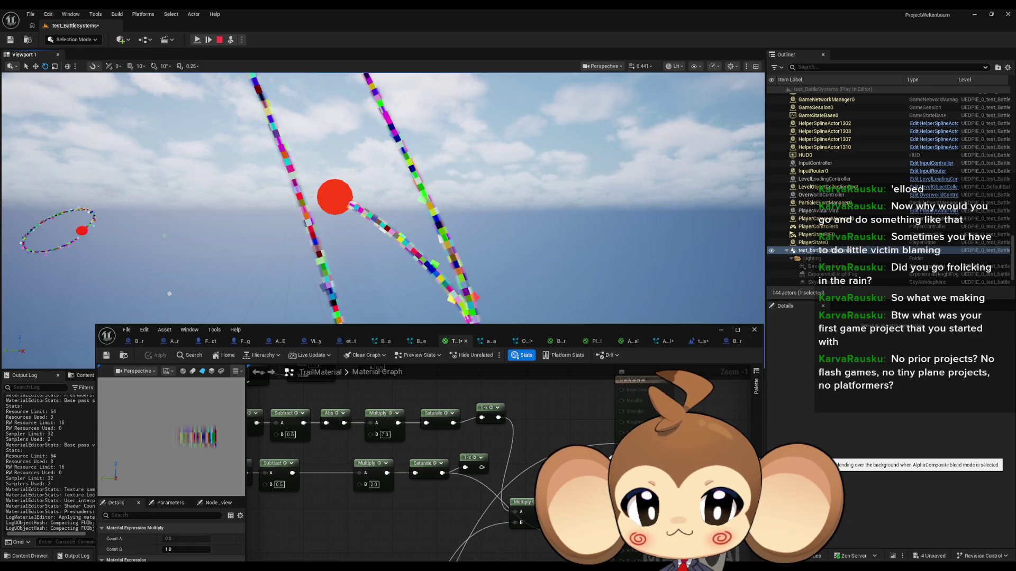
Apply the current TrailMaterial, turning the in-game trails into black-and-white stripes.
{"action": "scroll", "coordinate": [402, 465], "scroll_direction": "down", "scroll_amount": 3}
{"action": "scroll", "coordinate": [402, 466], "scroll_direction": "up", "scroll_amount": 5}
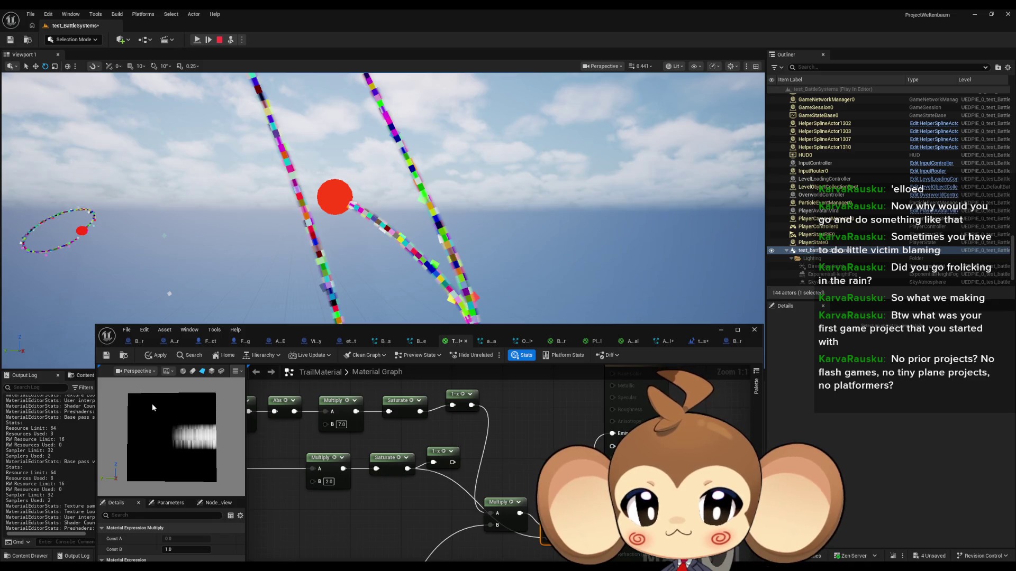
{"action": "left_click", "coordinate": [159, 357]}
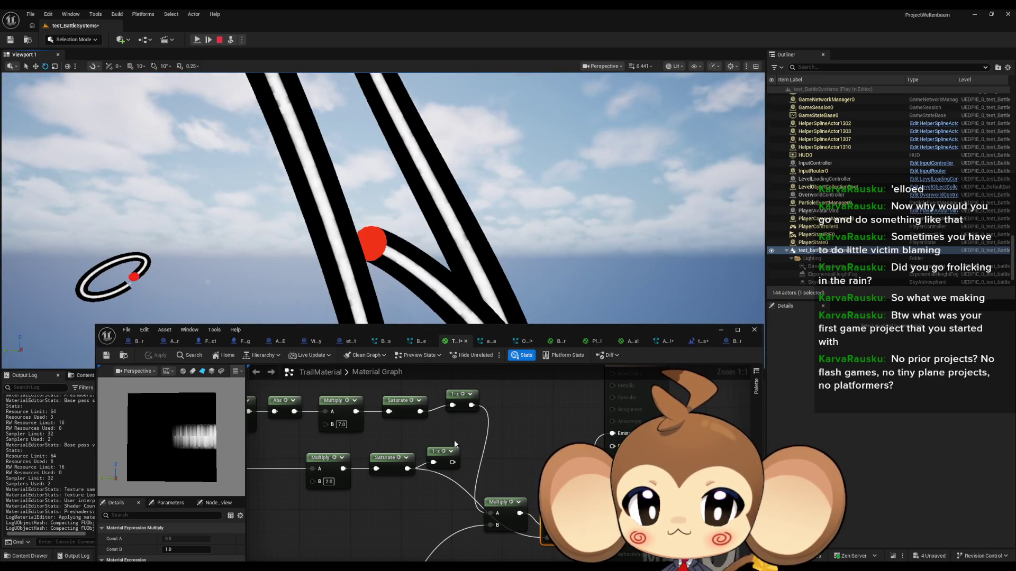
Connect the 1-x node's output to Emissive Color and apply, making the trails solid black.
{"action": "left_click_drag", "start_coordinate": [455, 444], "coordinate": [701, 444]}
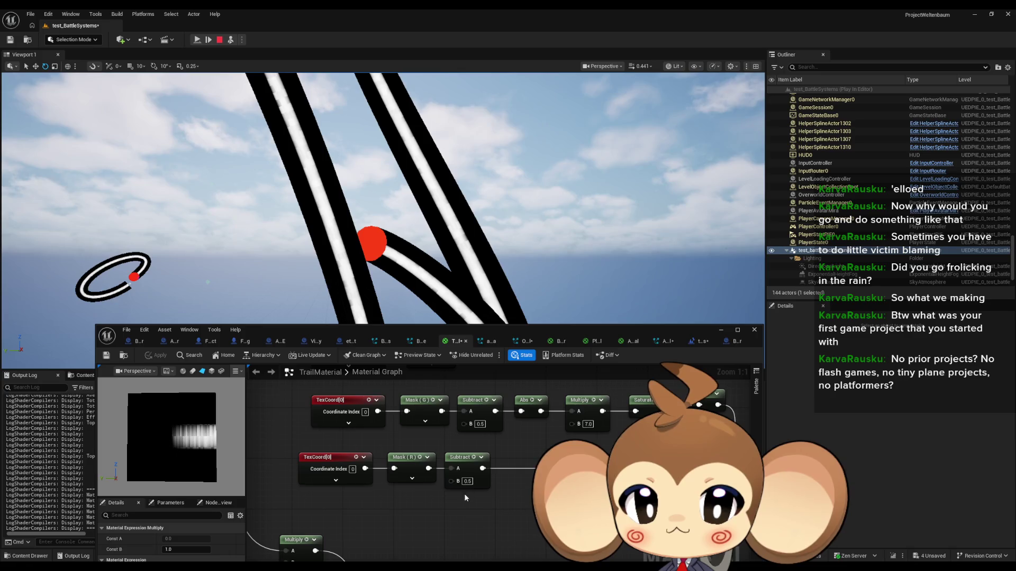
{"action": "left_click_drag", "start_coordinate": [528, 495], "coordinate": [285, 487]}
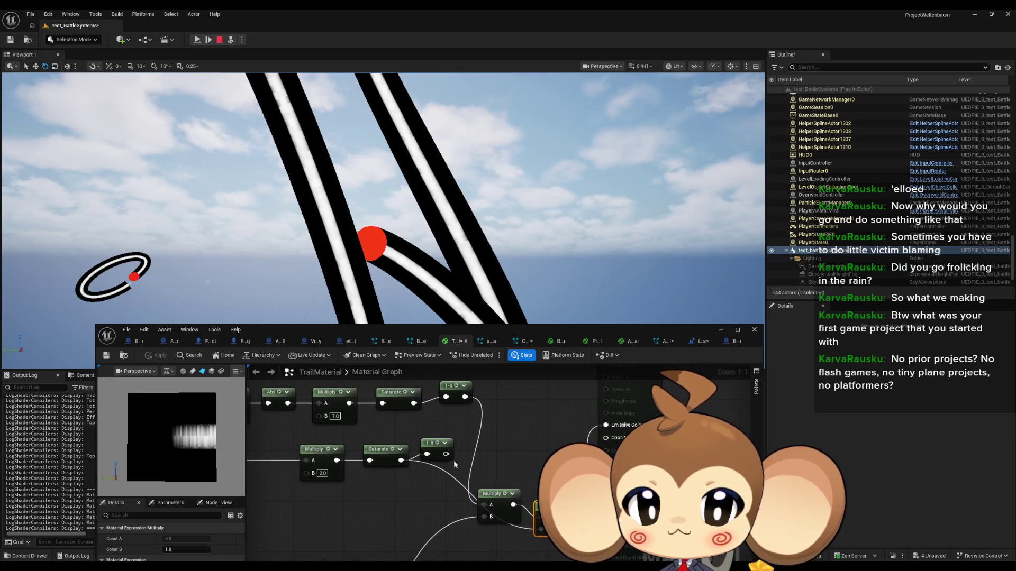
{"action": "left_click_drag", "start_coordinate": [444, 454], "coordinate": [473, 455]}
{"action": "mouse_move", "coordinate": [534, 504]}
{"action": "left_mouse_down"}
{"action": "mouse_move", "coordinate": [586, 428]}
{"action": "mouse_move", "coordinate": [606, 426]}
{"action": "left_mouse_up"}
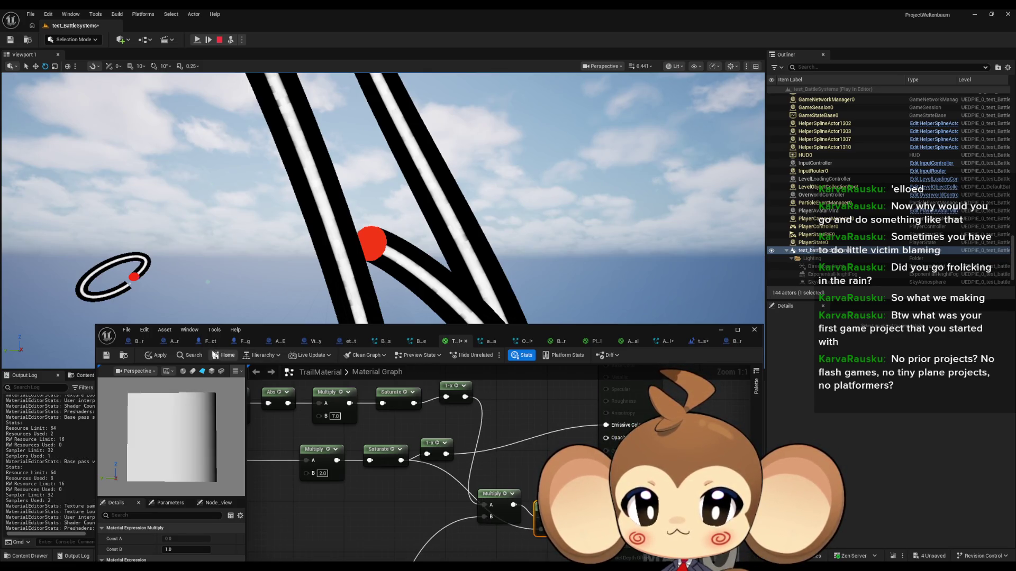
{"action": "left_click", "coordinate": [151, 356]}
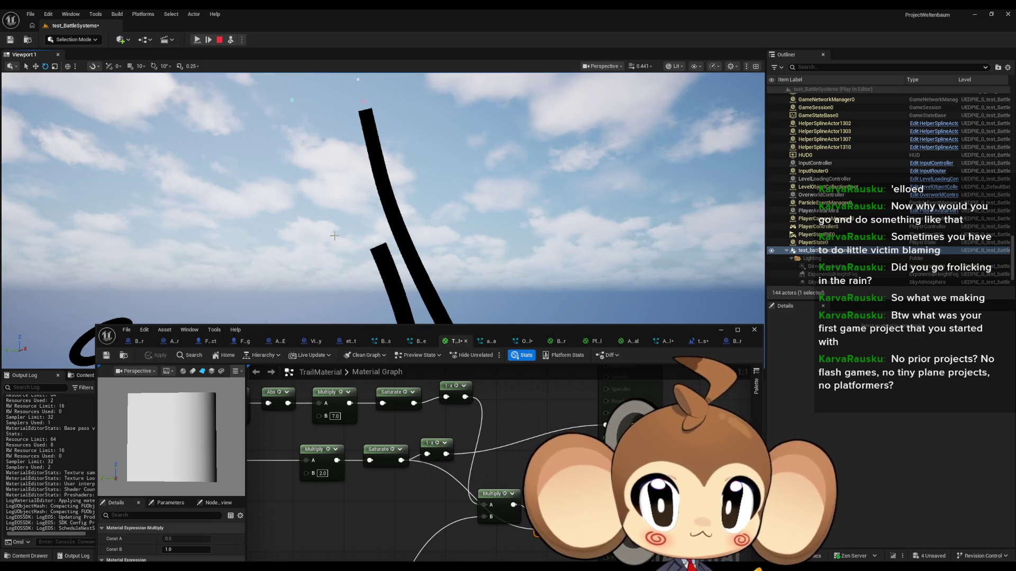
Change the lower Multiply node's B from 2.0 to 4.0, then inspect Particle Color and the output pins.
{"action": "left_click_drag", "start_coordinate": [390, 477], "coordinate": [475, 477]}
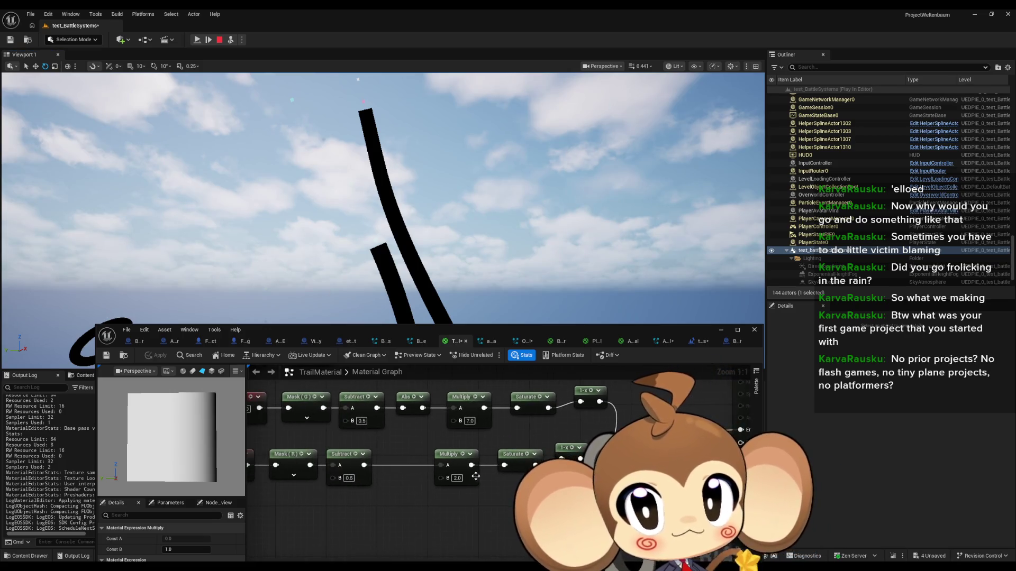
{"action": "left_click_drag", "start_coordinate": [392, 485], "coordinate": [412, 495]}
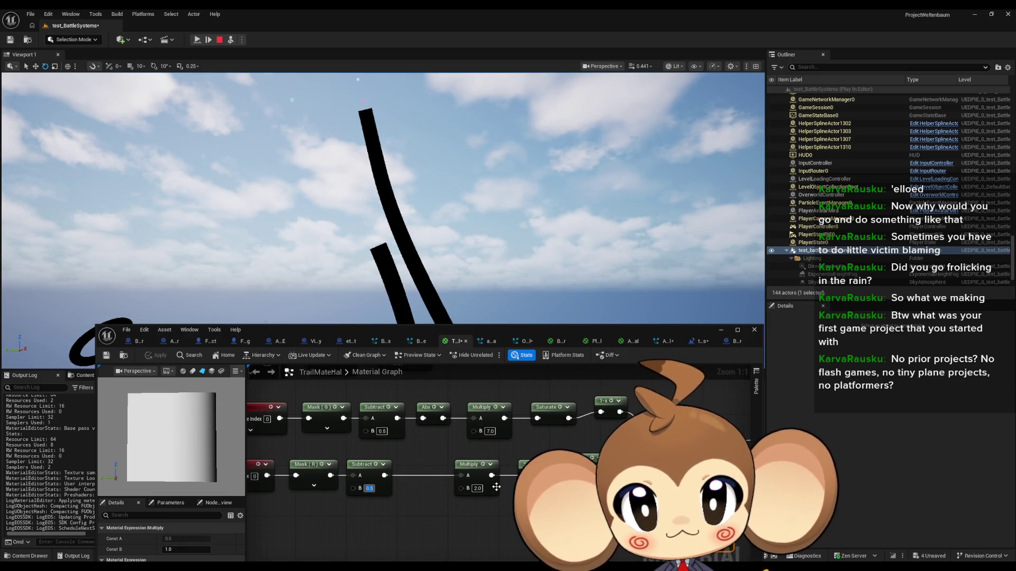
{"action": "type", "text": "4"}
{"action": "left_click", "coordinate": [482, 520]}
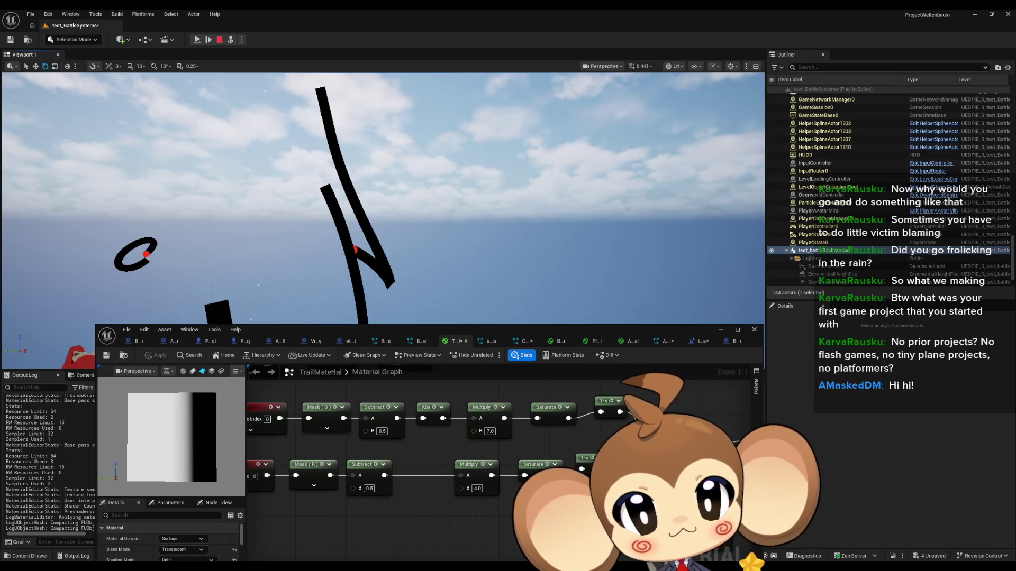
{"action": "left_click_drag", "start_coordinate": [582, 434], "coordinate": [558, 438]}
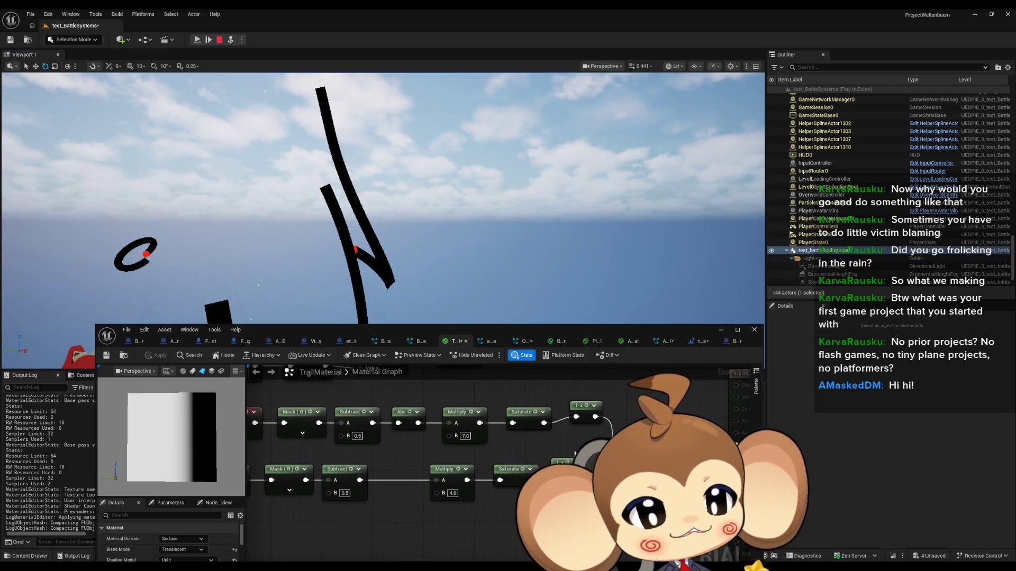
{"action": "scroll", "coordinate": [575, 454], "scroll_direction": "down", "scroll_amount": 1}
{"action": "left_click_drag", "start_coordinate": [575, 453], "coordinate": [583, 452]}
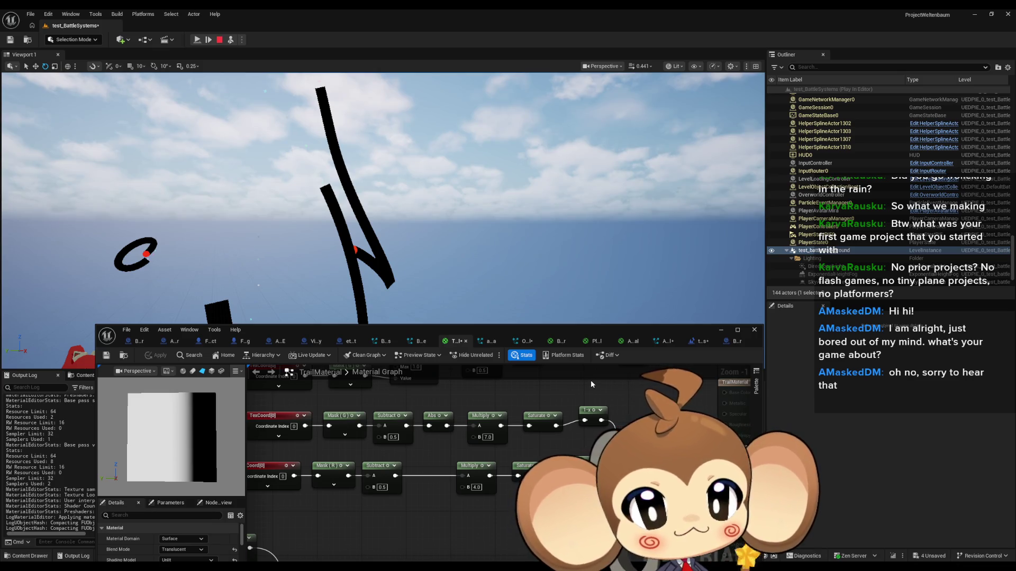
{"action": "mouse_move", "coordinate": [641, 492]}
{"action": "left_mouse_down"}
{"action": "mouse_move", "coordinate": [525, 464]}
{"action": "mouse_move", "coordinate": [533, 485]}
{"action": "left_mouse_up"}
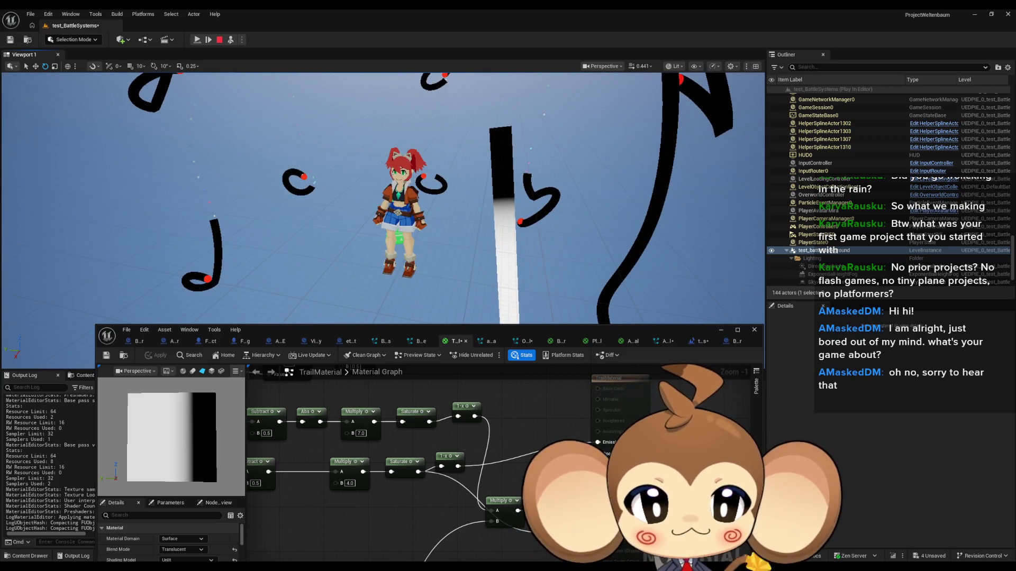
Wire Saturate straight to Emissive Color, bypassing 1-x, and try Multiply factors 2.0 then 1.0.
{"action": "mouse_move", "coordinate": [424, 449]}
{"action": "left_mouse_down"}
{"action": "mouse_move", "coordinate": [411, 424]}
{"action": "mouse_move", "coordinate": [401, 441]}
{"action": "left_mouse_up"}
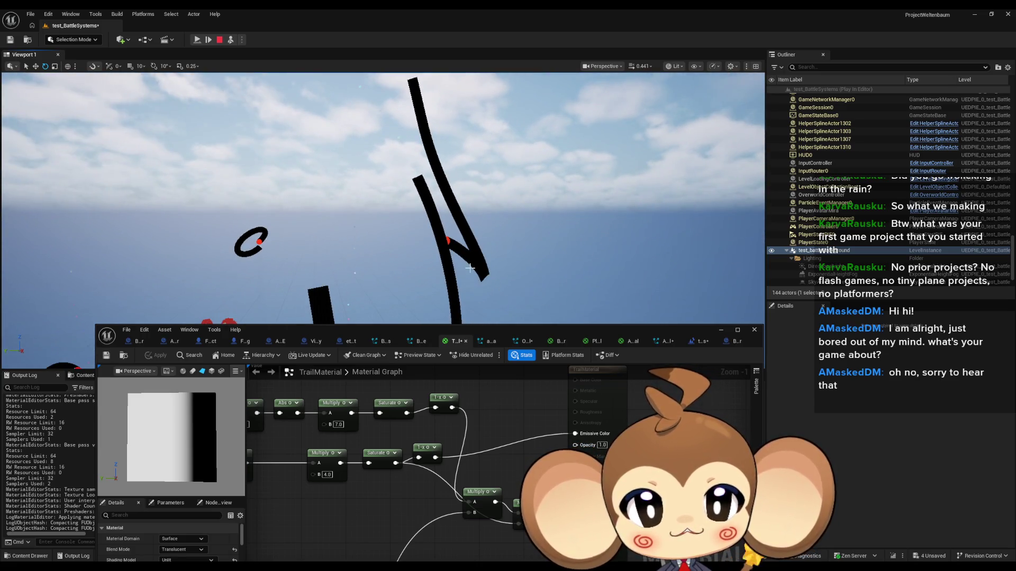
{"action": "left_click_drag", "start_coordinate": [395, 462], "coordinate": [574, 433]}
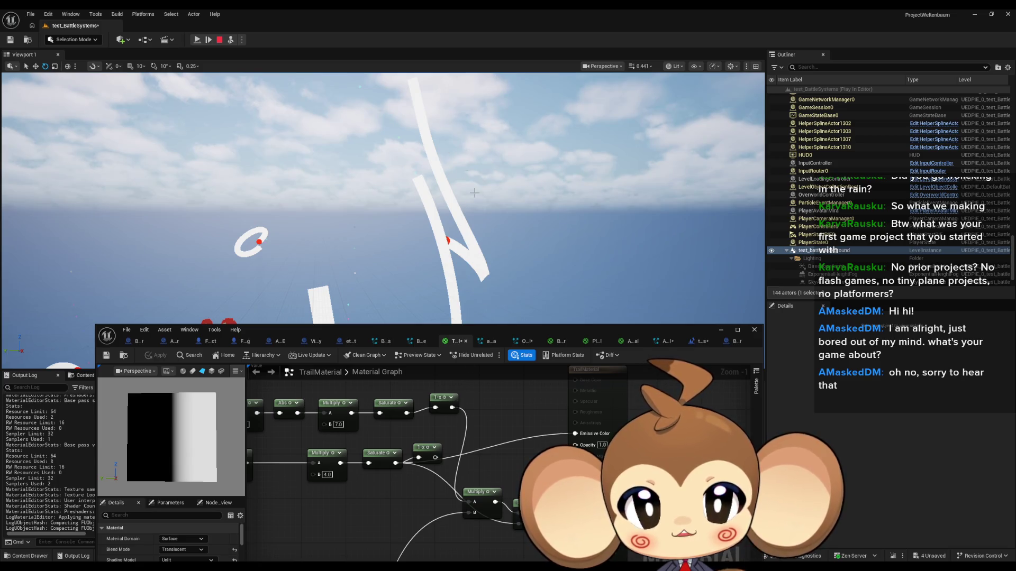
{"action": "type", "text": "2"}
{"action": "key", "text": "Return"}
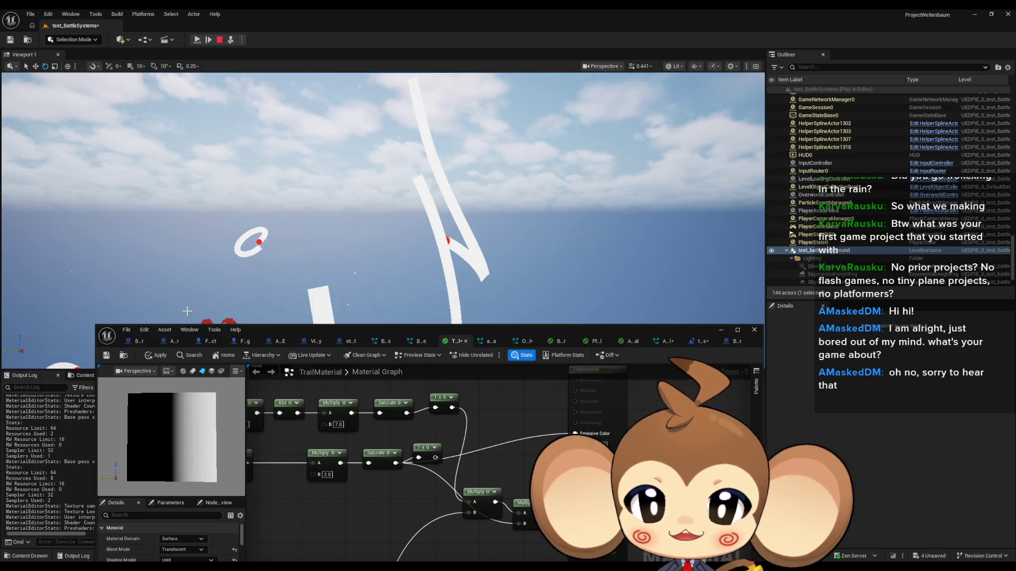
{"action": "key", "text": "ctrl+z"}
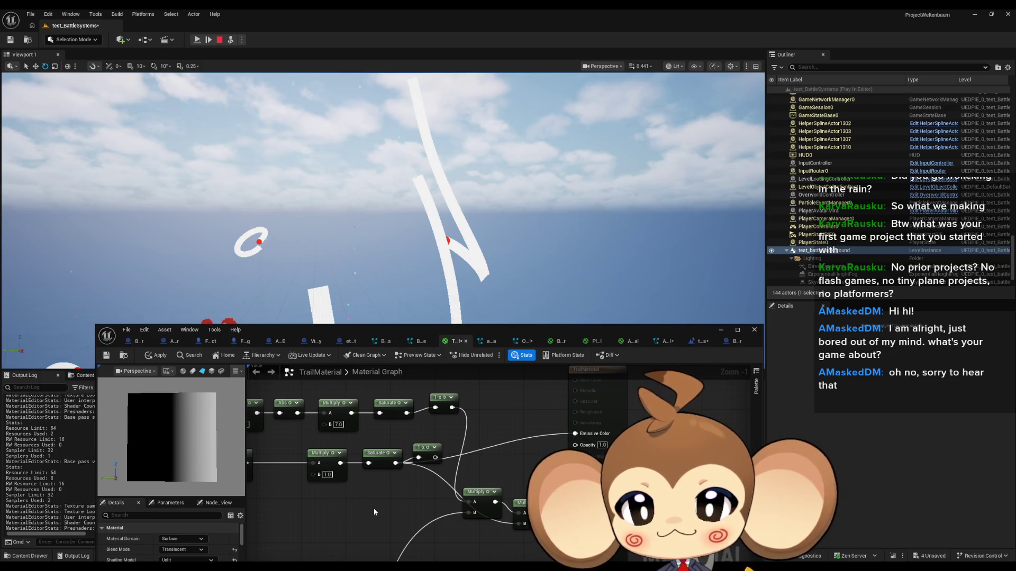
Set the Multiply B to 0.5 after trying 0.1, and apply the material.
{"action": "left_click", "coordinate": [327, 474]}
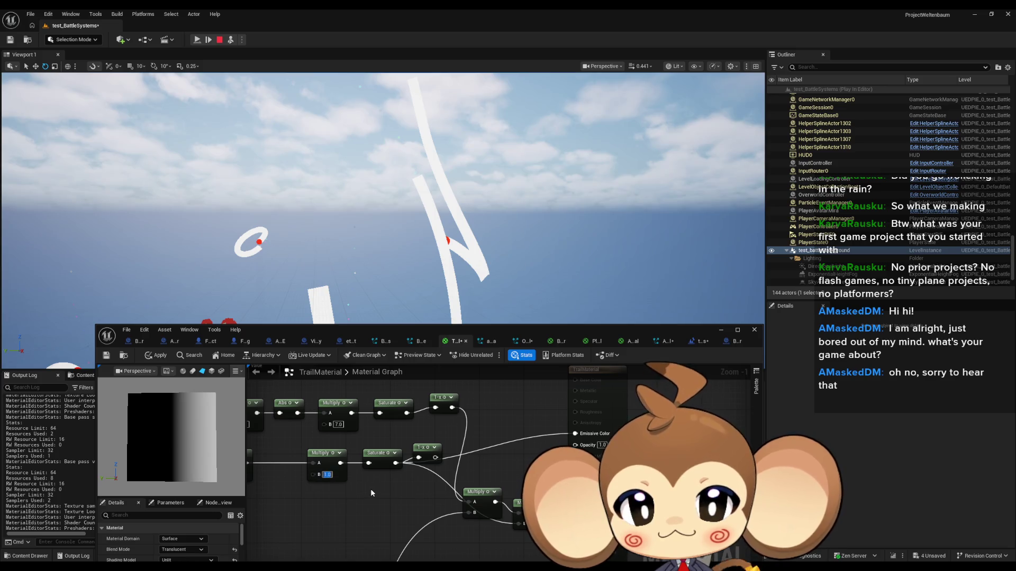
{"action": "type", "text": "0.1"}
{"action": "key", "text": "Return"}
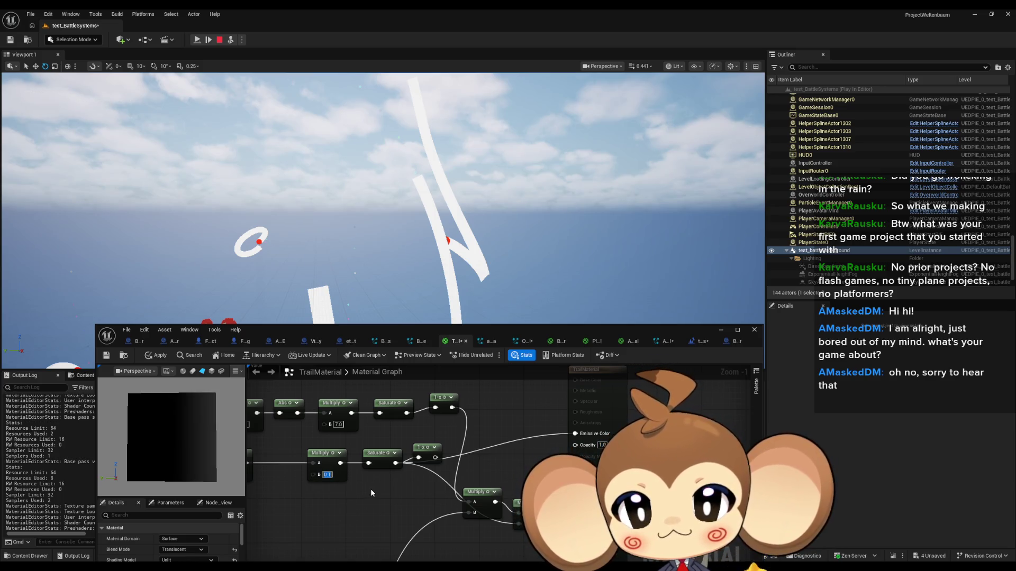
{"action": "type", "text": "0.5"}
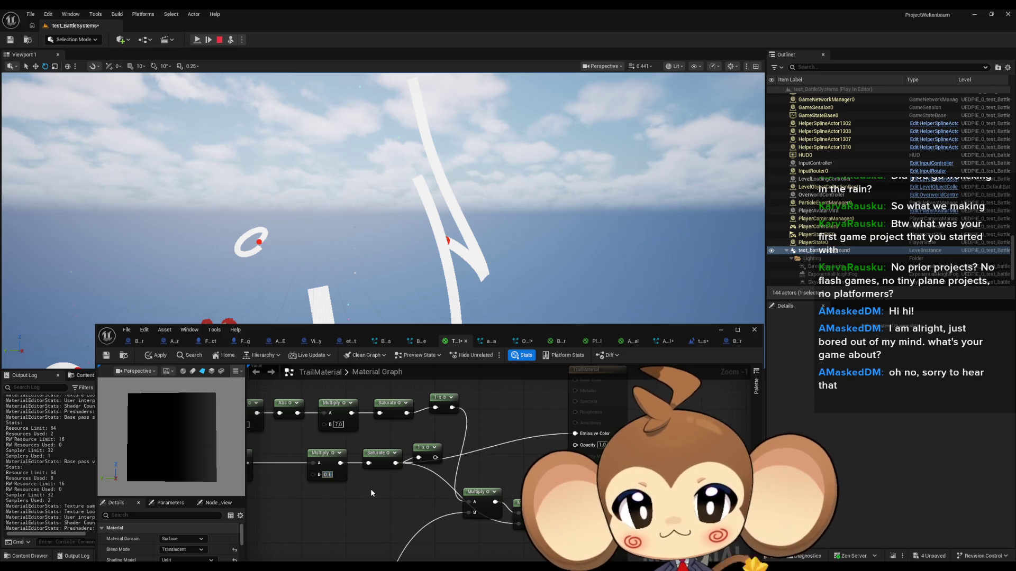
{"action": "key", "text": "Return"}
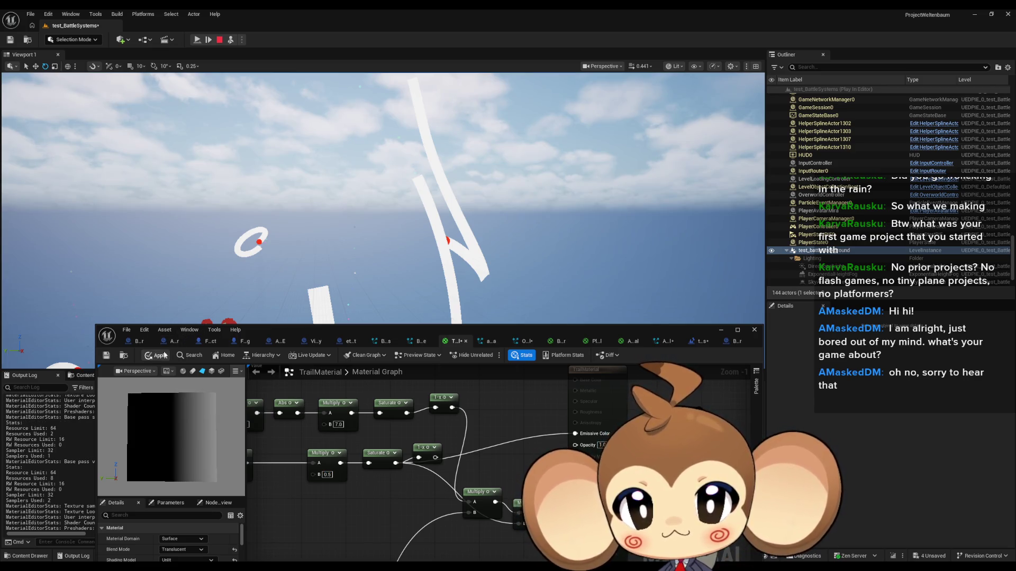
{"action": "left_click", "coordinate": [160, 355]}
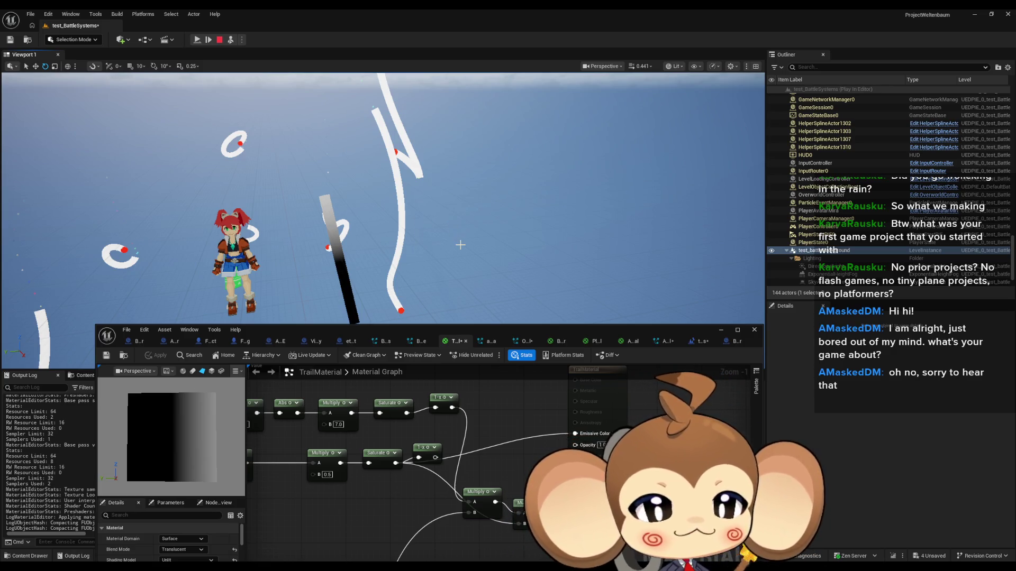
Check the TexCoord nodes and apply TrailMaterial, giving thin multicoloured dashed trails.
{"action": "scroll", "coordinate": [507, 475], "scroll_direction": "down", "scroll_amount": 2}
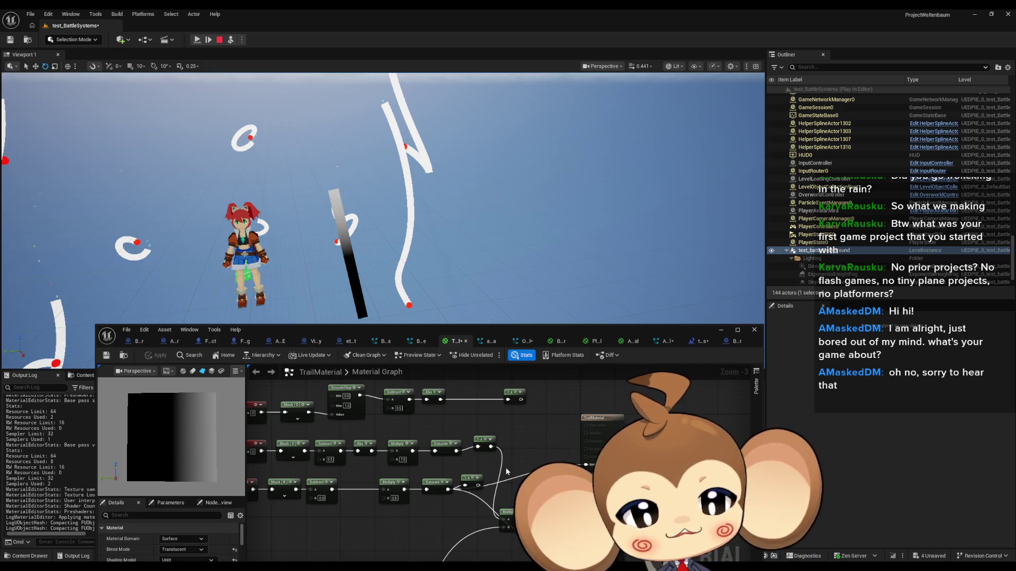
{"action": "left_click_drag", "start_coordinate": [506, 462], "coordinate": [487, 463]}
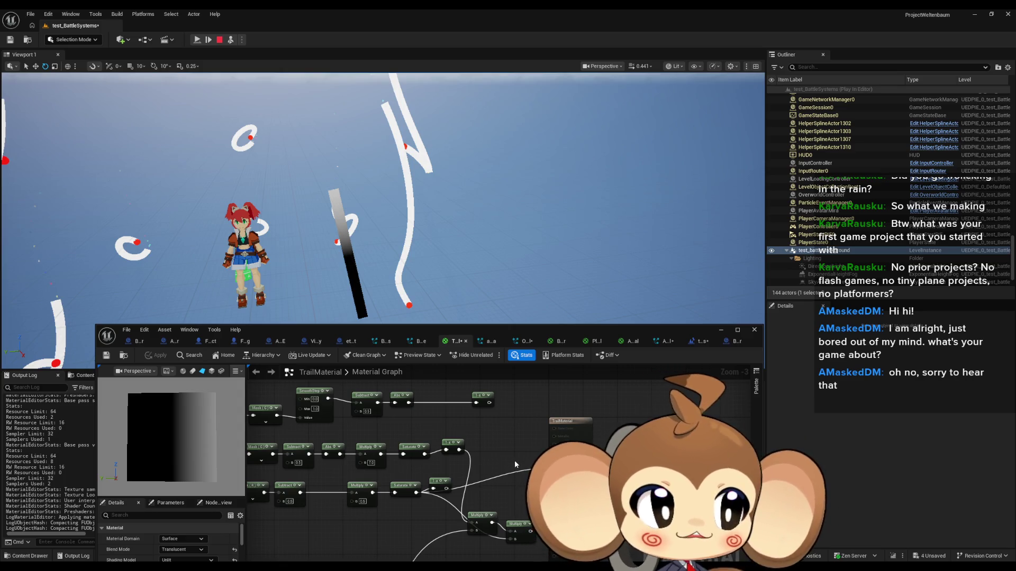
{"action": "mouse_move", "coordinate": [515, 462]}
{"action": "left_mouse_down"}
{"action": "mouse_move", "coordinate": [503, 458]}
{"action": "mouse_move", "coordinate": [517, 434]}
{"action": "left_mouse_up"}
{"action": "scroll", "coordinate": [511, 462], "scroll_direction": "up", "scroll_amount": 2}
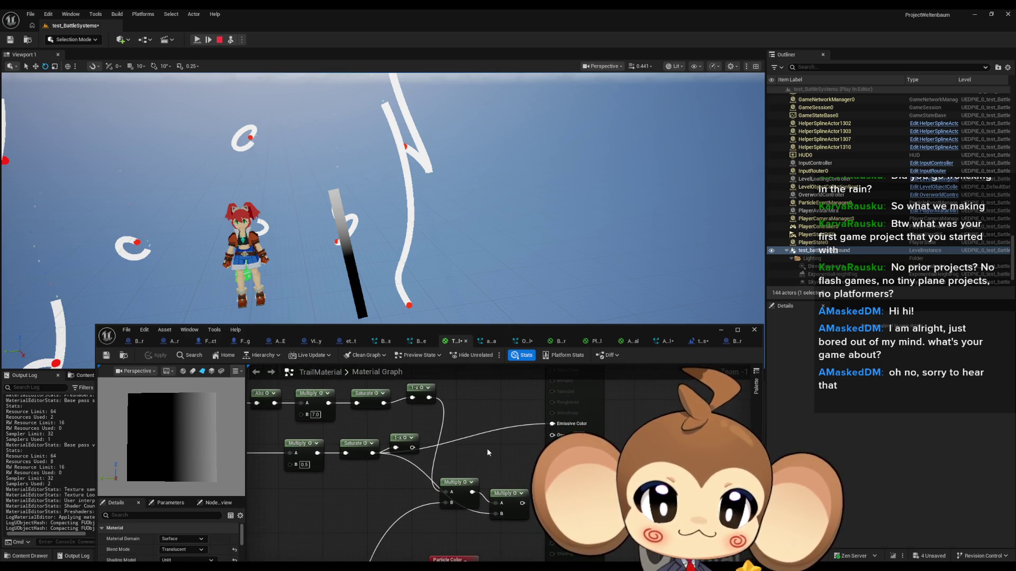
{"action": "scroll", "coordinate": [466, 476], "scroll_direction": "down", "scroll_amount": 3}
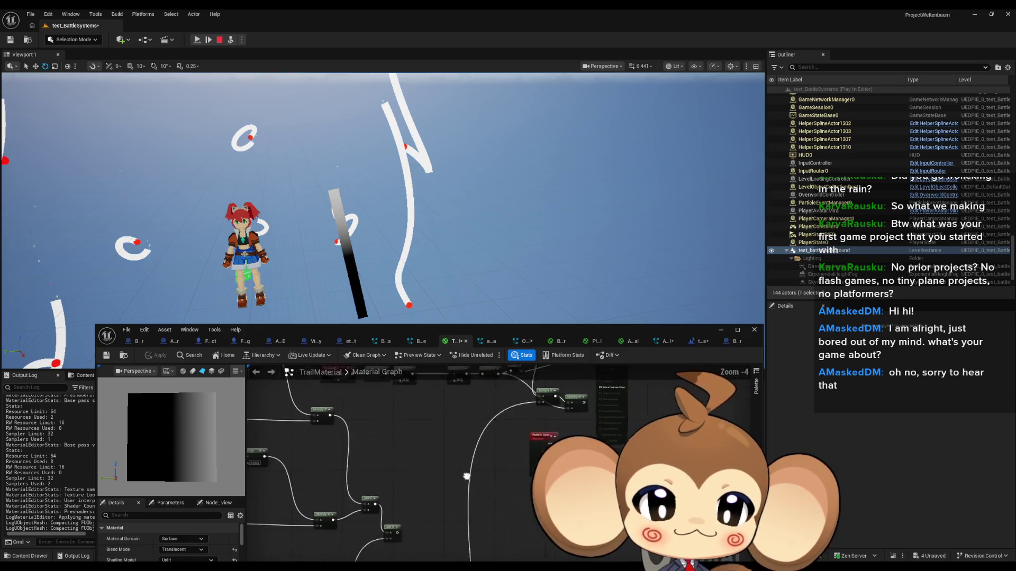
{"action": "scroll", "coordinate": [466, 476], "scroll_direction": "up", "scroll_amount": 3}
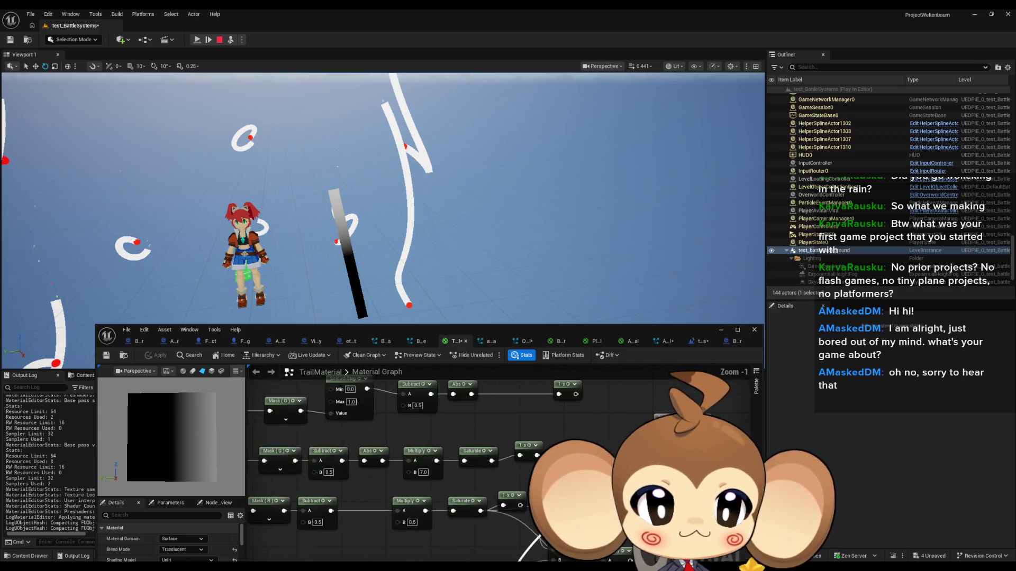
{"action": "mouse_move", "coordinate": [579, 510]}
{"action": "left_mouse_down"}
{"action": "mouse_move", "coordinate": [466, 465]}
{"action": "mouse_move", "coordinate": [603, 465]}
{"action": "left_mouse_up"}
{"action": "scroll", "coordinate": [465, 465], "scroll_direction": "down", "scroll_amount": 2}
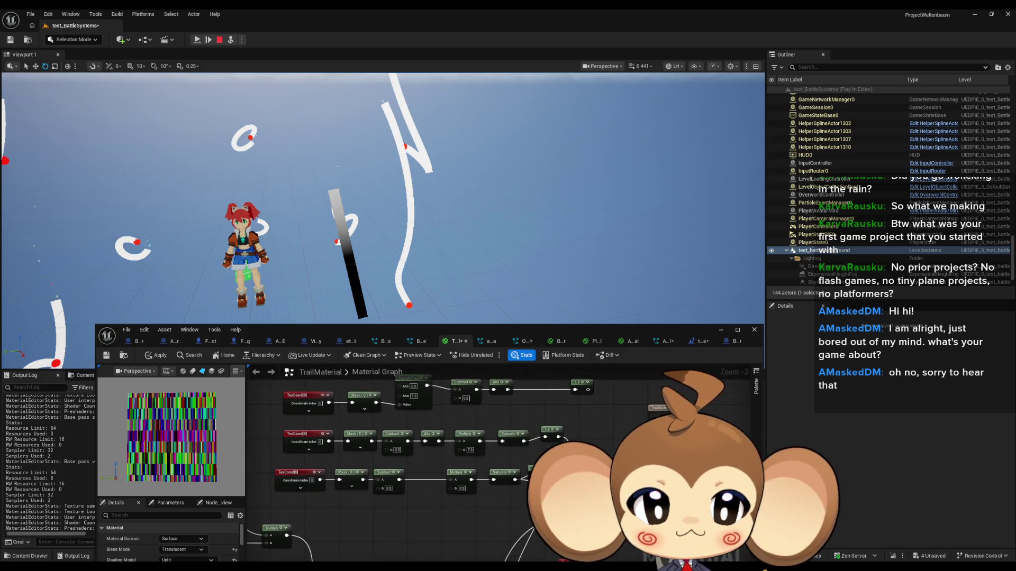
{"action": "left_click", "coordinate": [156, 355]}
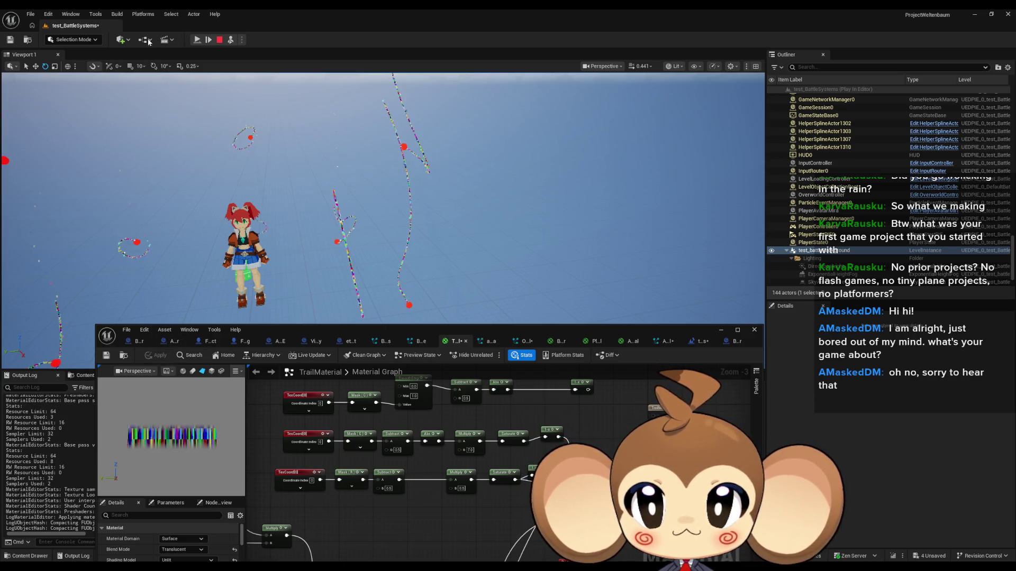
Resume the paused play session to watch the multicoloured trails circle the character.
{"action": "left_click", "coordinate": [197, 39]}
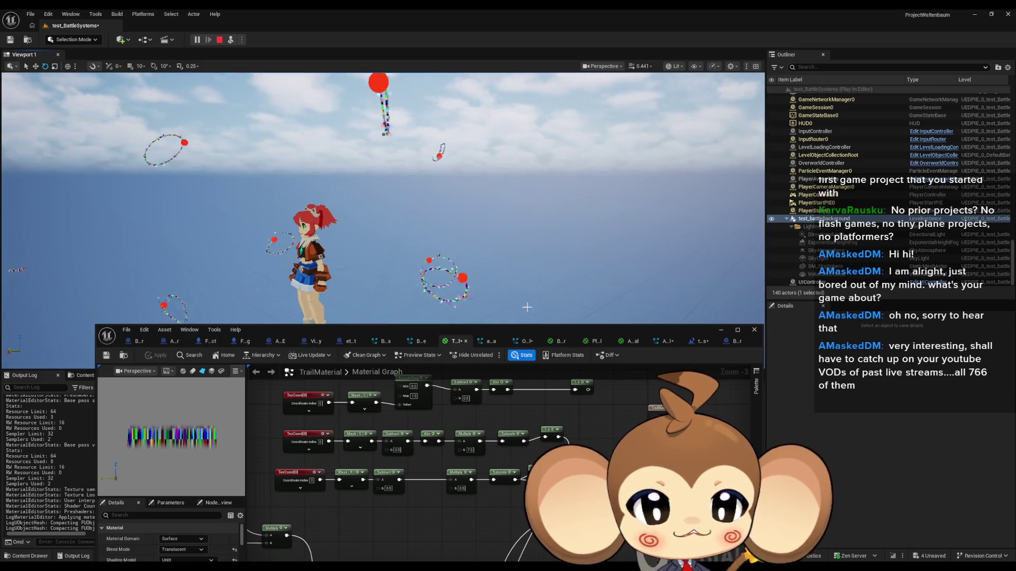
Pan the TrailMaterial graph up and left until the TexCoord and Mask nodes are visible.
{"action": "left_click_drag", "start_coordinate": [455, 473], "coordinate": [398, 420]}
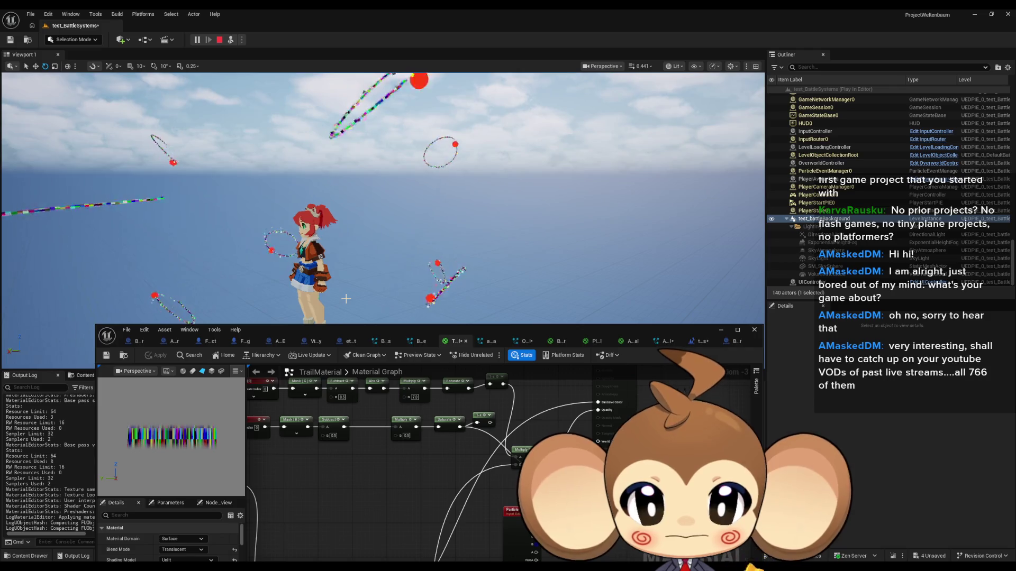
{"action": "left_click_drag", "start_coordinate": [340, 487], "coordinate": [430, 503]}
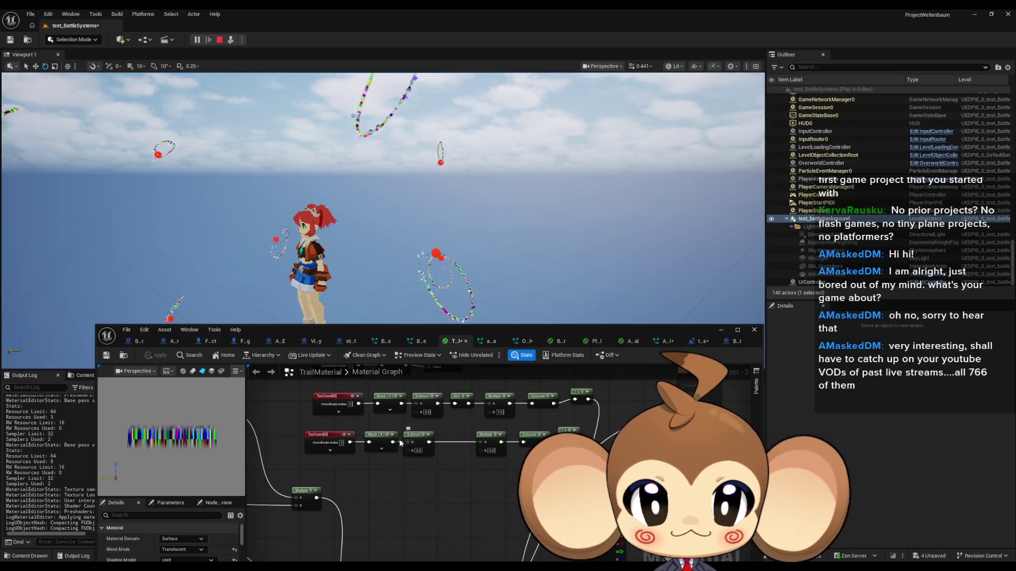
Preview the Mask (R) and Subtract outputs and set the Subtract node's B value to 0.6.
{"action": "key", "text": "space"}
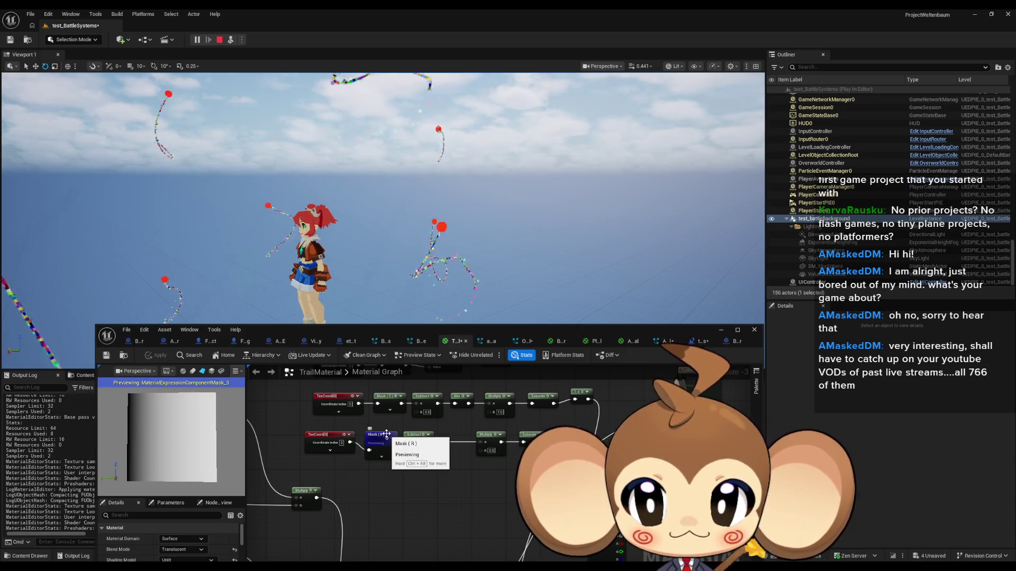
{"action": "left_click", "coordinate": [423, 435]}
{"action": "key", "text": "space"}
{"action": "scroll", "coordinate": [425, 439], "scroll_direction": "up", "scroll_amount": 2}
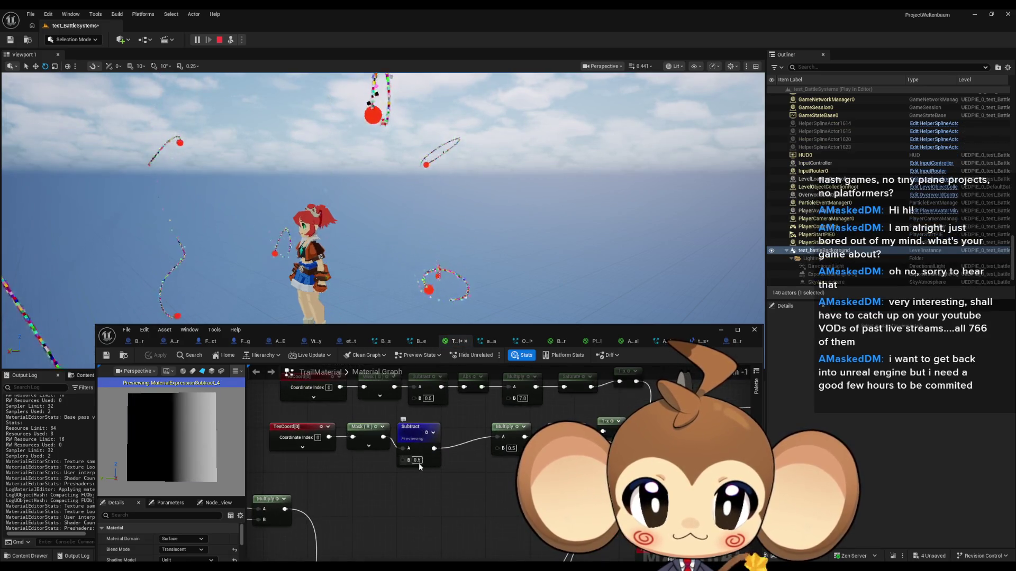
{"action": "left_click", "coordinate": [433, 449], "text": "alt"}
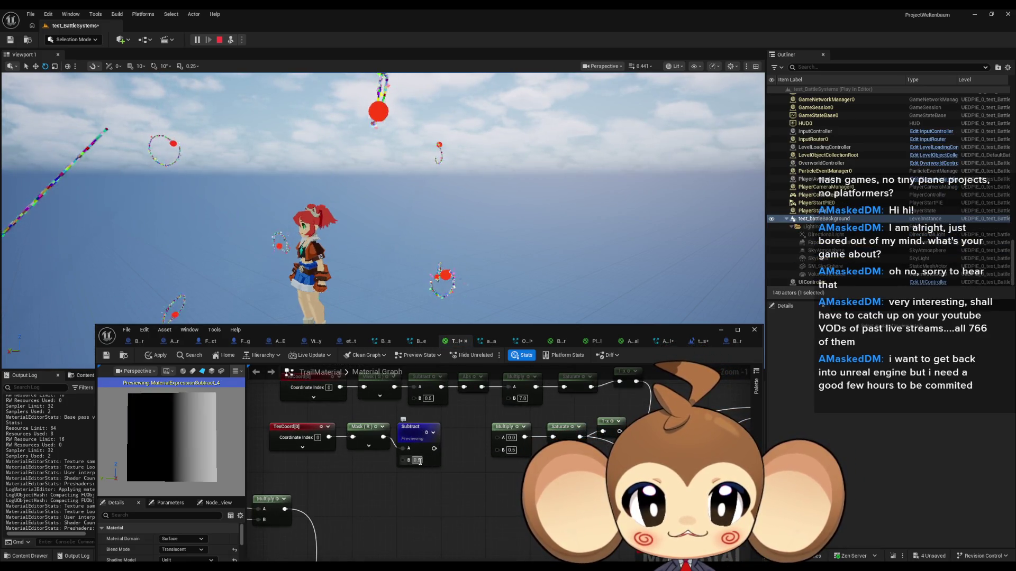
{"action": "type", "text": "0.6"}
{"action": "key", "text": "Return"}
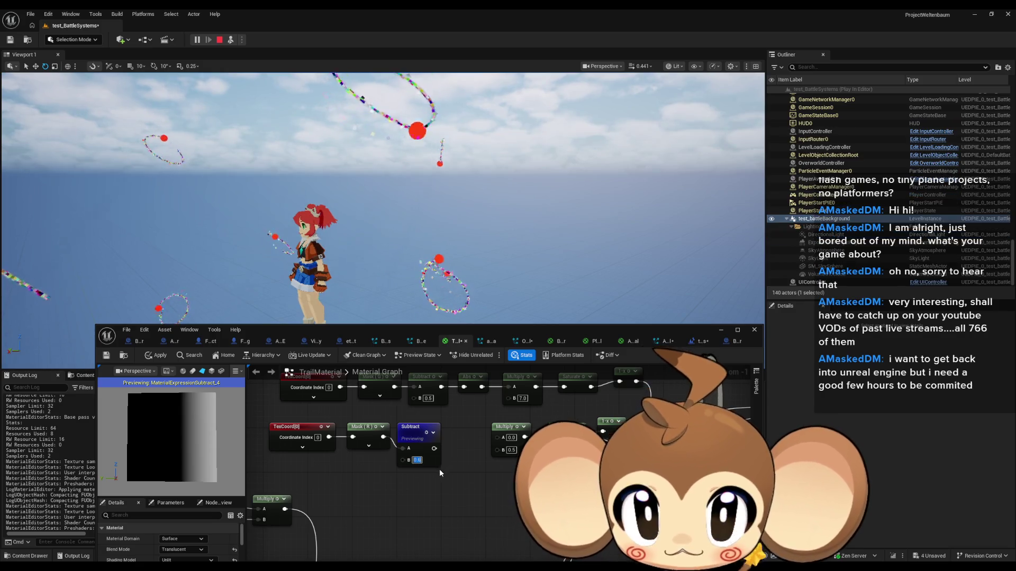
Add a Clamp node after the Subtract, preview it, and position it among the nodes.
{"action": "mouse_move", "coordinate": [434, 449]}
{"action": "left_mouse_down"}
{"action": "mouse_move", "coordinate": [453, 474]}
{"action": "mouse_move", "coordinate": [449, 466]}
{"action": "left_mouse_up"}
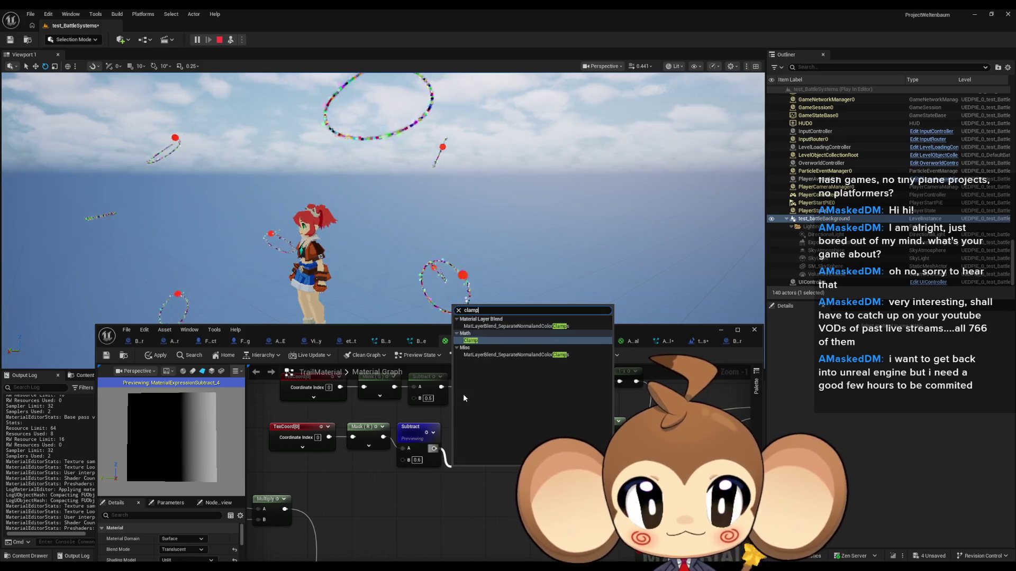
{"action": "left_click", "coordinate": [462, 393]}
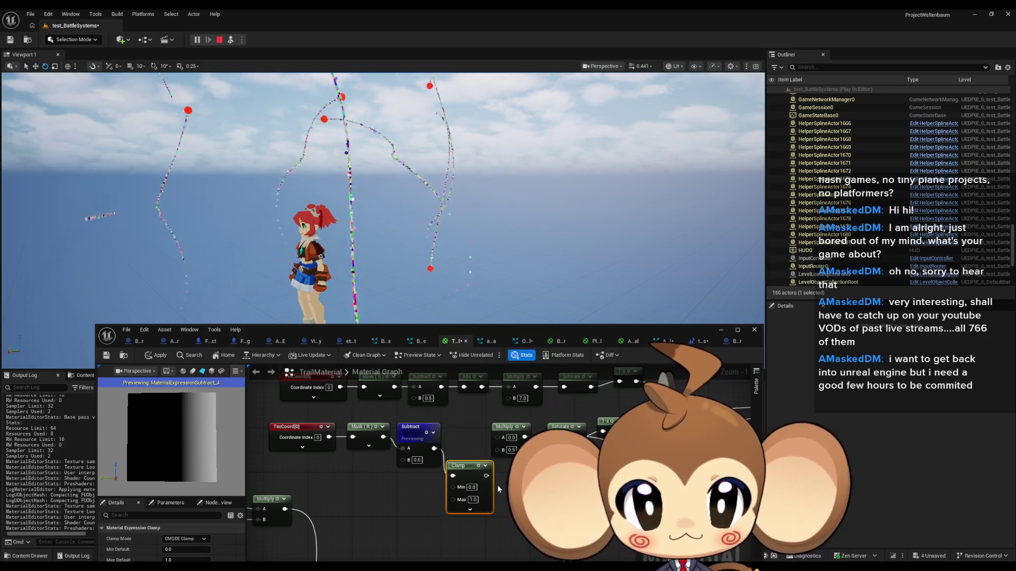
{"action": "key", "text": "space"}
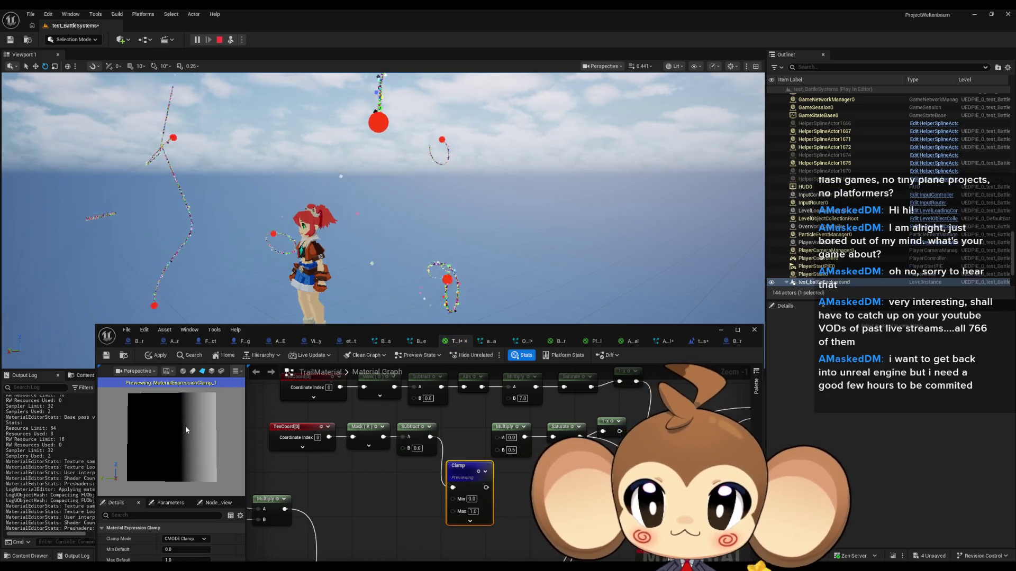
{"action": "scroll", "coordinate": [490, 434], "scroll_direction": "up", "scroll_amount": 1}
{"action": "left_click_drag", "start_coordinate": [463, 476], "coordinate": [453, 437]}
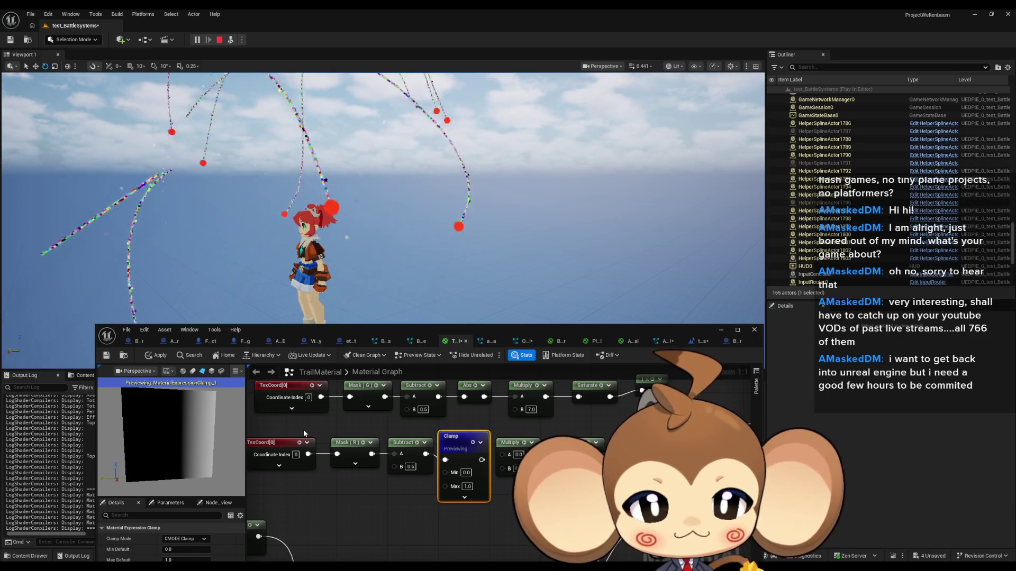
Re-preview the Subtract node, then deselect the Clamp and preview the Mask (R) node instead.
{"action": "left_click_drag", "start_coordinate": [427, 462], "coordinate": [425, 448]}
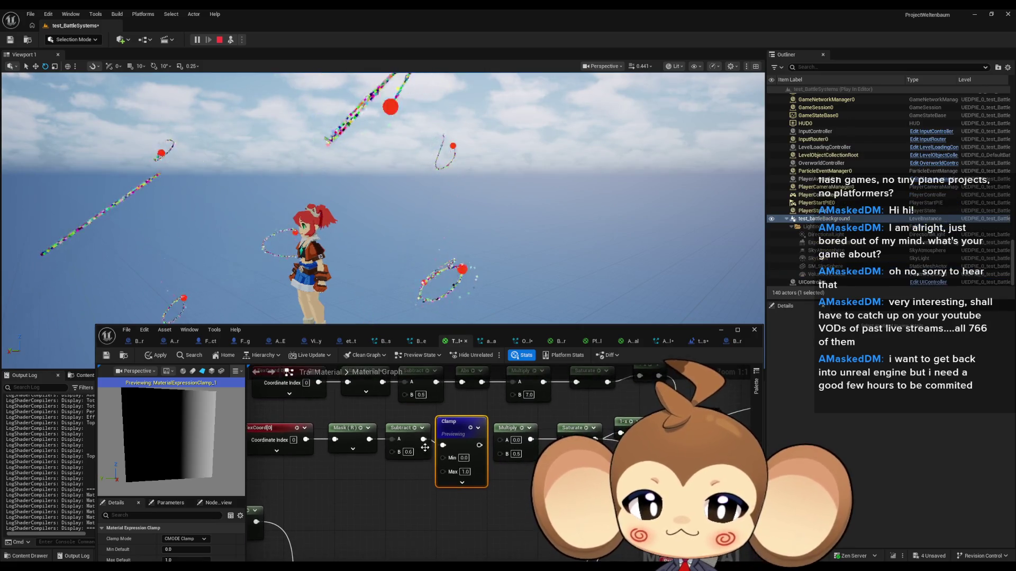
{"action": "key", "text": "space"}
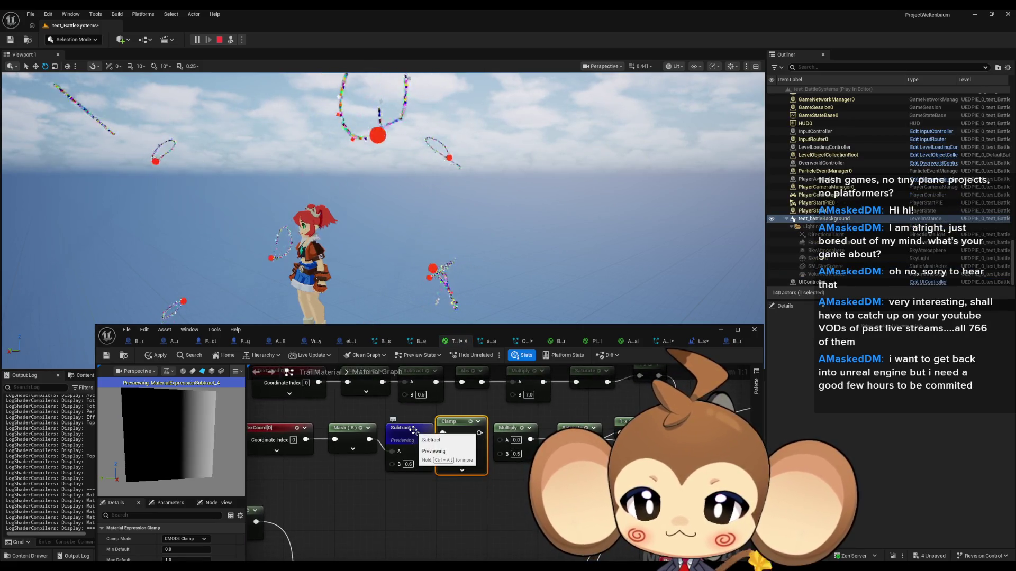
{"action": "left_click_drag", "start_coordinate": [411, 432], "coordinate": [448, 416]}
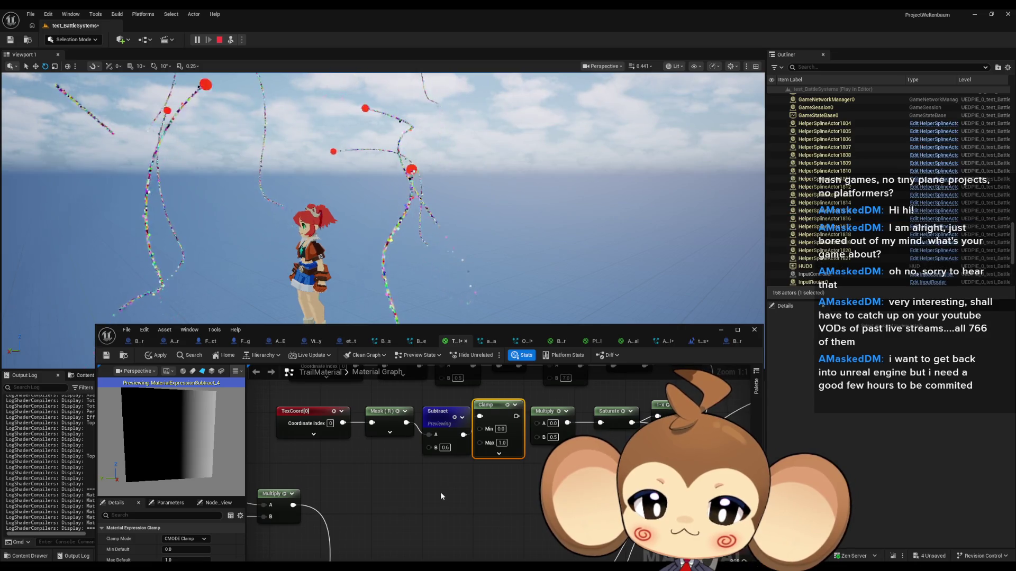
{"action": "left_click", "coordinate": [436, 491]}
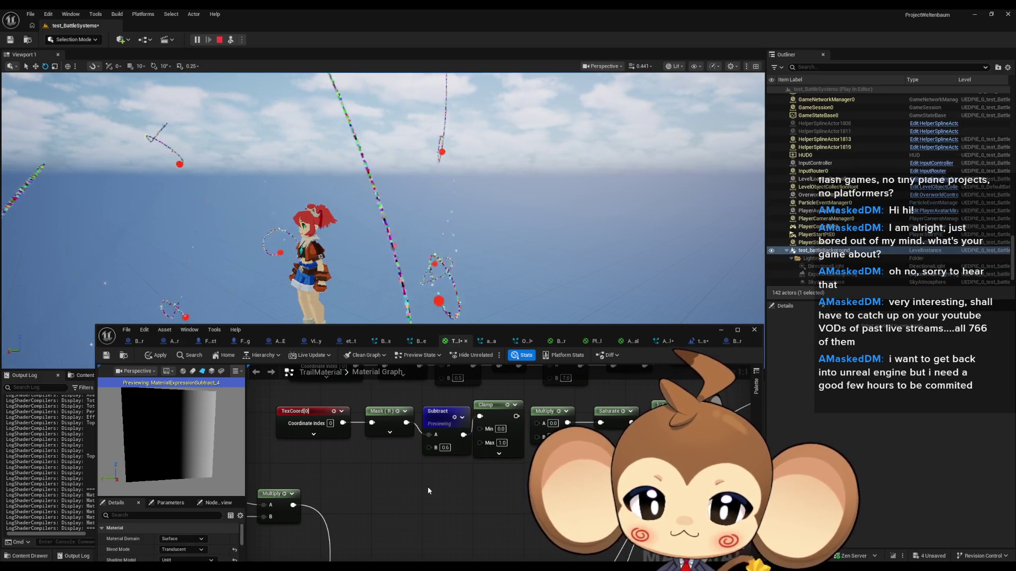
{"action": "left_click", "coordinate": [396, 413]}
{"action": "key", "text": "space"}
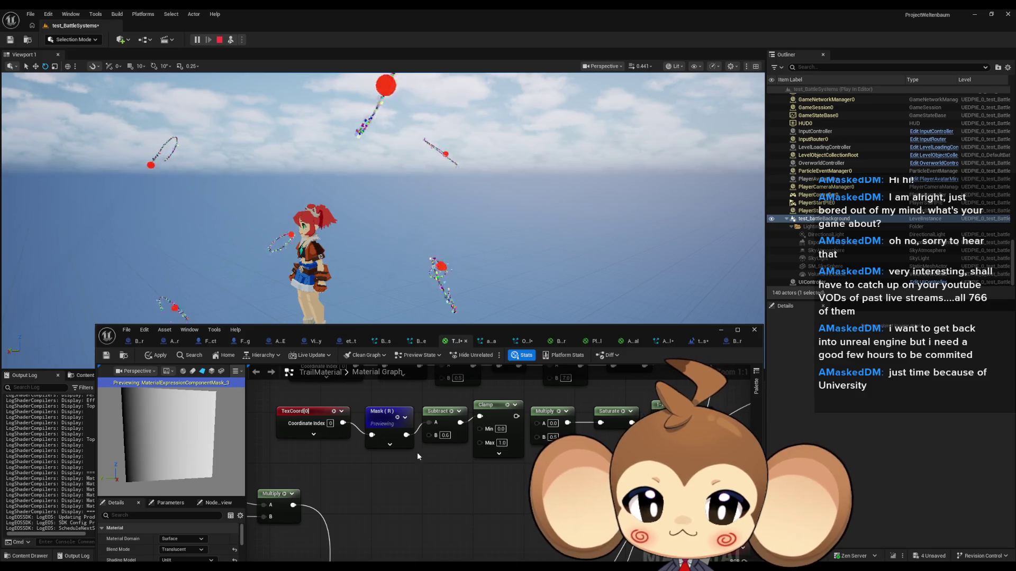
Add an If node fed by the Mask output with a comparison value of 0.5.
{"action": "left_click_drag", "start_coordinate": [406, 435], "coordinate": [424, 472]}
{"action": "type", "text": "ceal"}
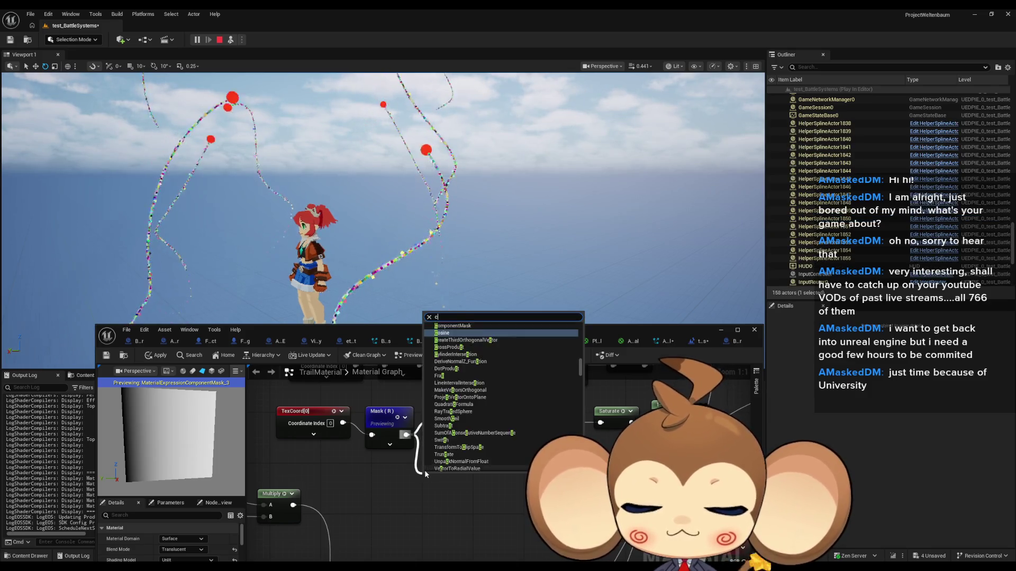
{"action": "key", "text": "BackSpace"}
{"action": "key", "text": "BackSpace"}
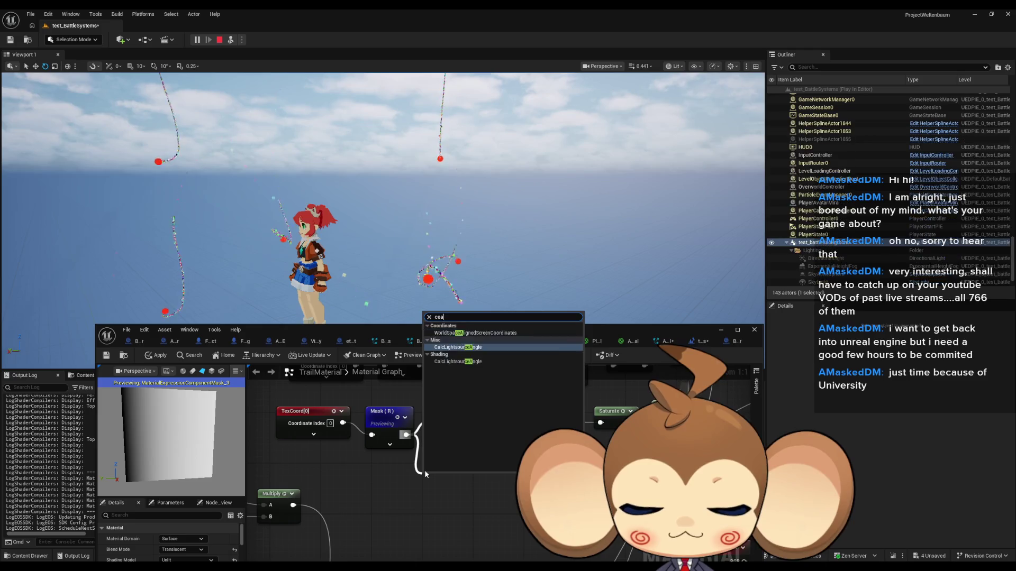
{"action": "type", "text": "lf"}
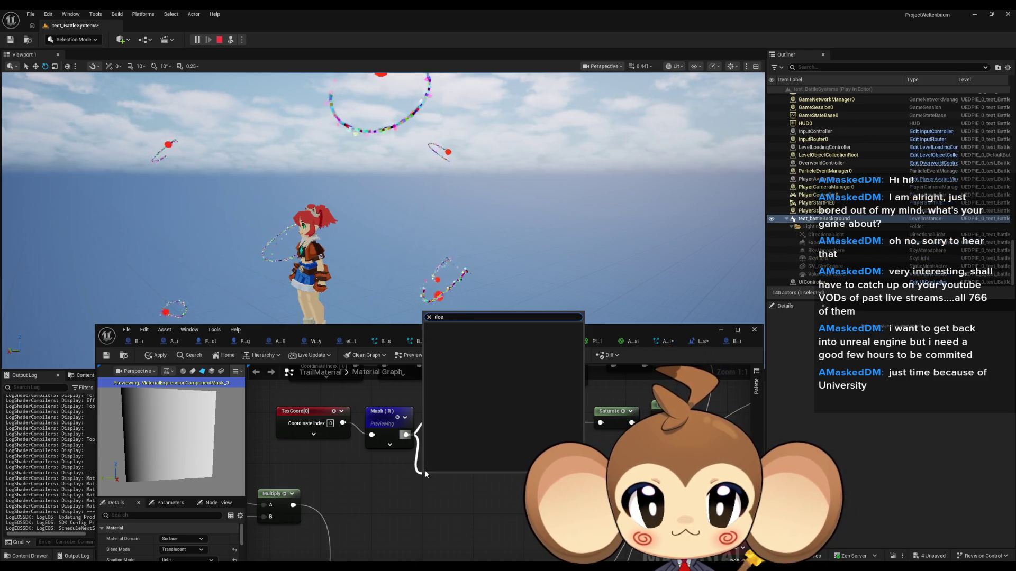
{"action": "type", "text": "if"}
{"action": "key", "text": "Return"}
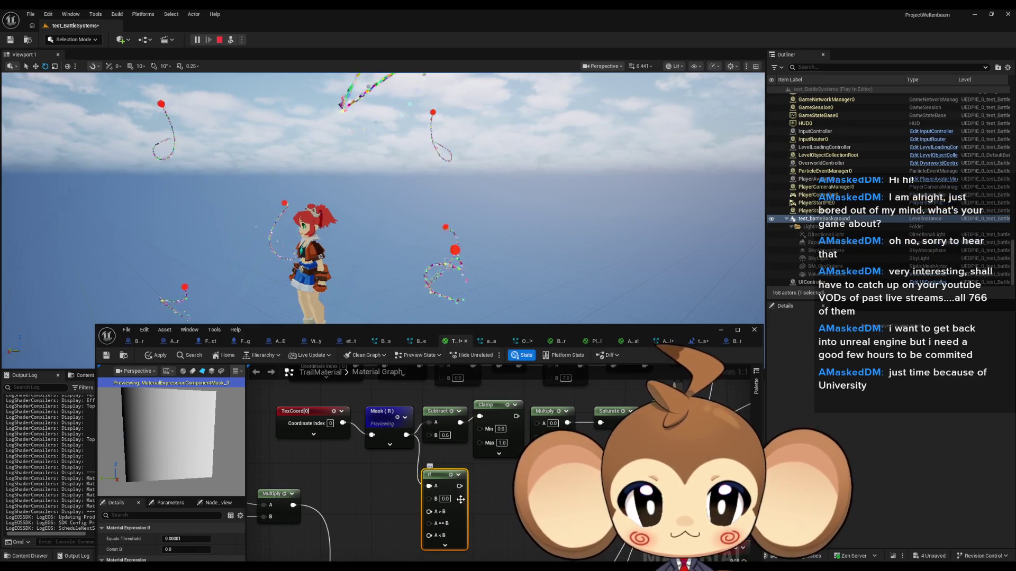
{"action": "left_click_drag", "start_coordinate": [436, 444], "coordinate": [442, 437]}
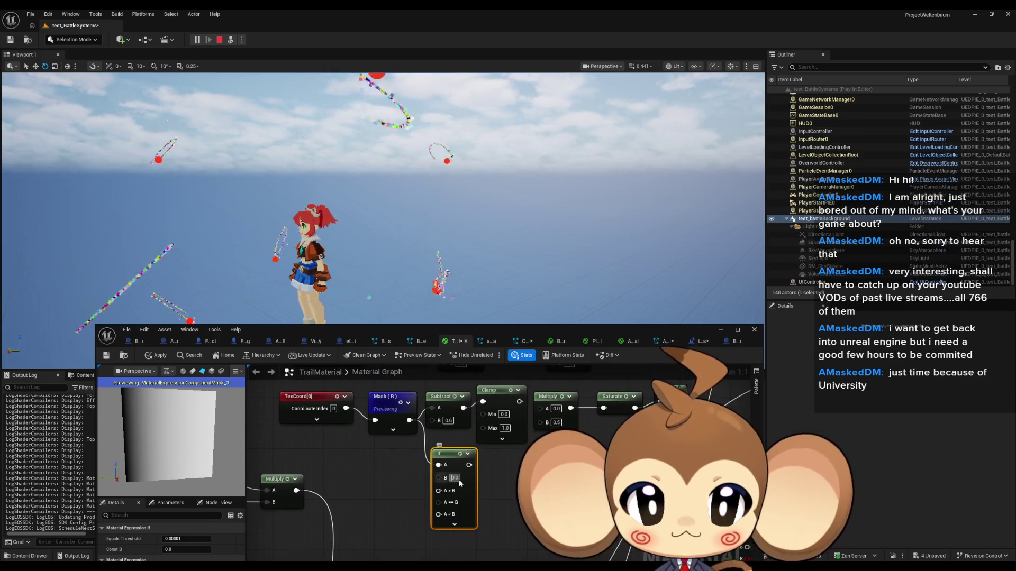
{"action": "type", "text": "0.5"}
{"action": "key", "text": "Return"}
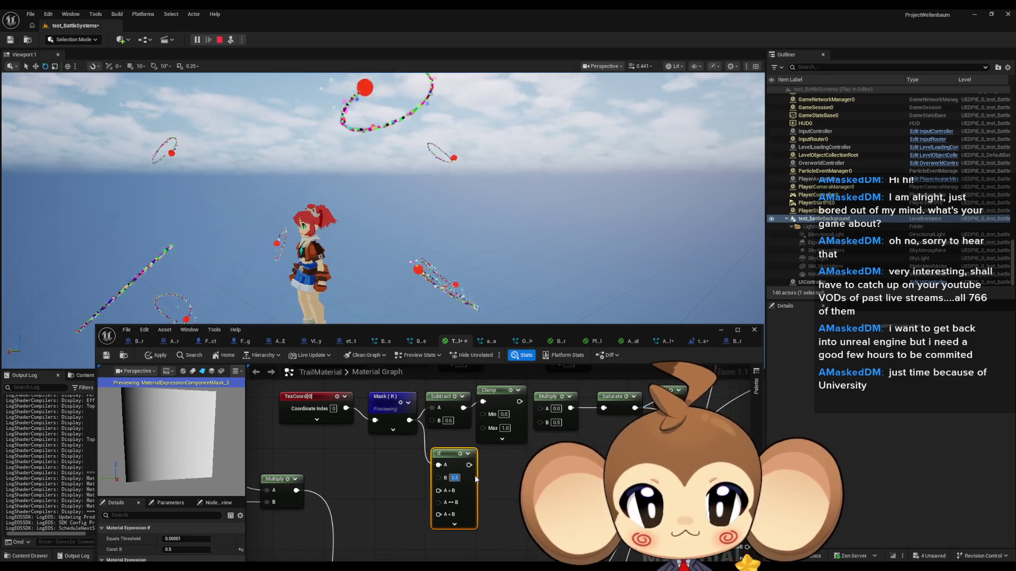
Add a black Constant3Vector wired to the If's A>B input and a second white constant.
{"action": "left_click", "coordinate": [371, 469]}
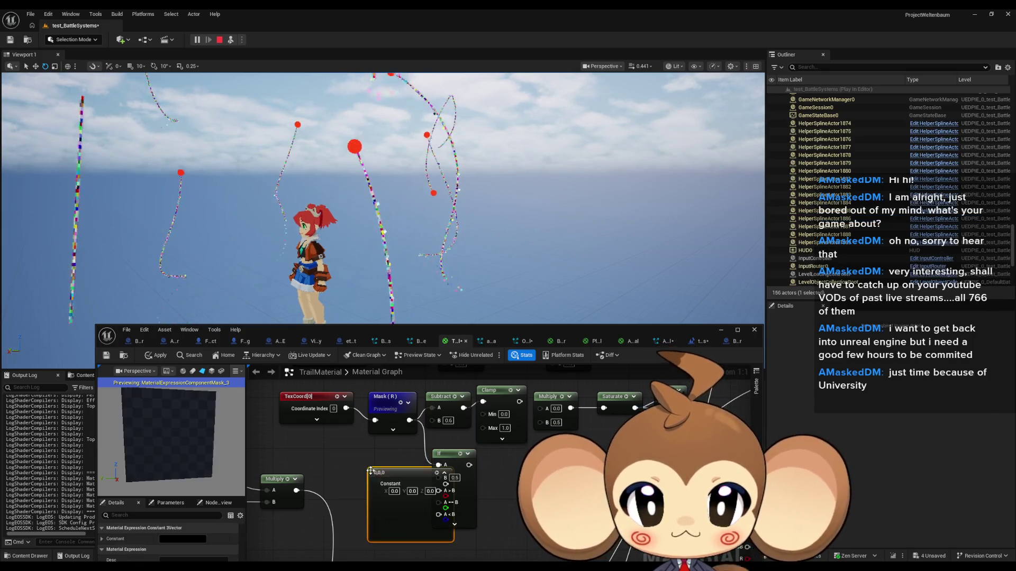
{"action": "left_click_drag", "start_coordinate": [406, 504], "coordinate": [376, 468]}
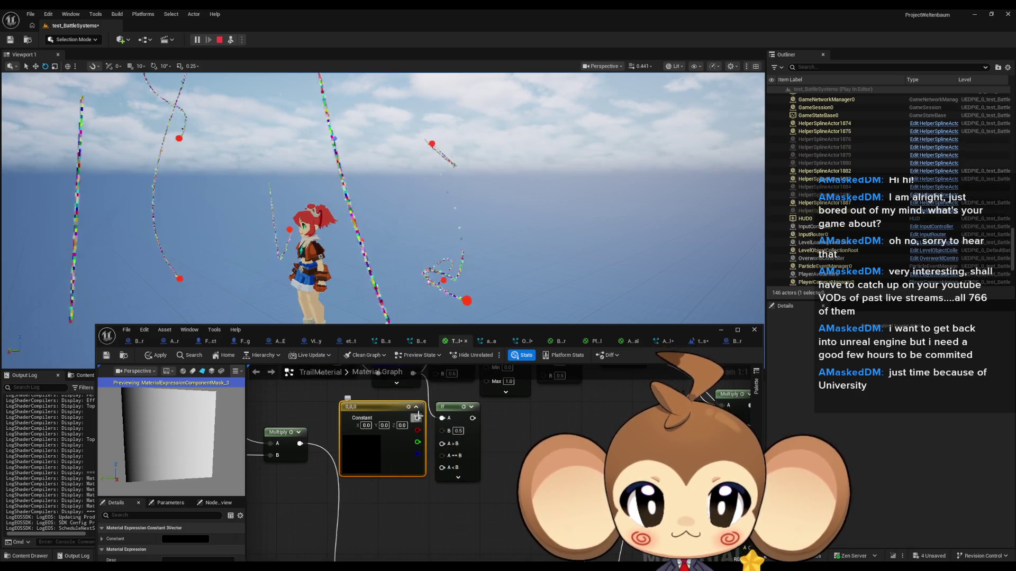
{"action": "left_click_drag", "start_coordinate": [417, 418], "coordinate": [442, 444]}
{"action": "left_click", "coordinate": [376, 491]}
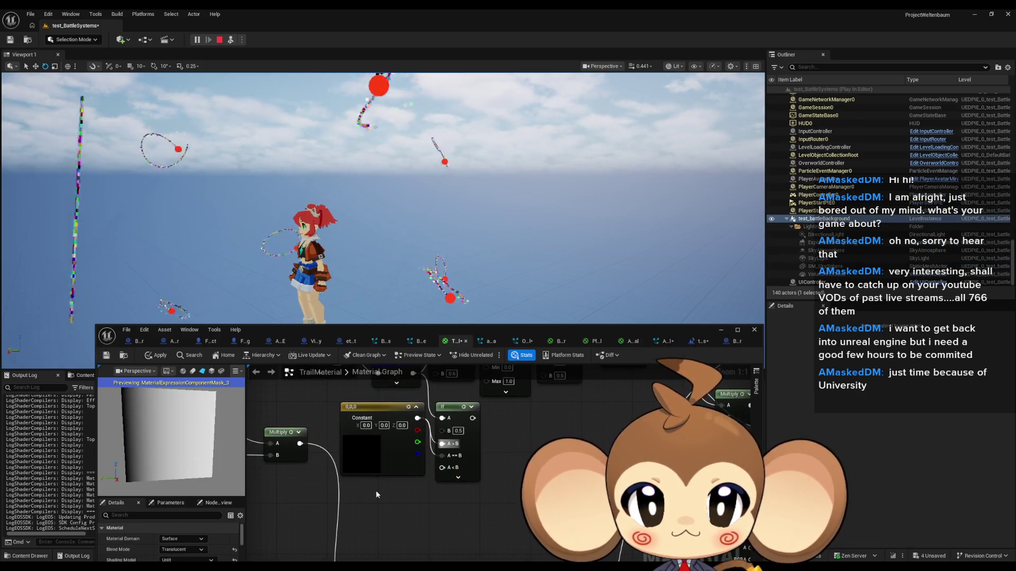
{"action": "left_click", "coordinate": [389, 506]}
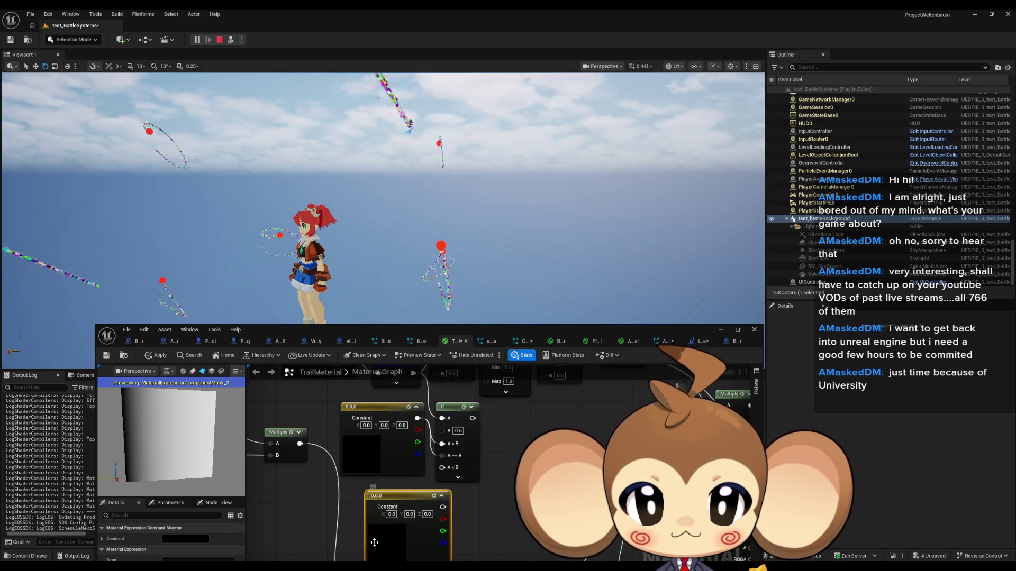
{"action": "double_click", "coordinate": [407, 521]}
{"action": "left_click", "coordinate": [389, 506]}
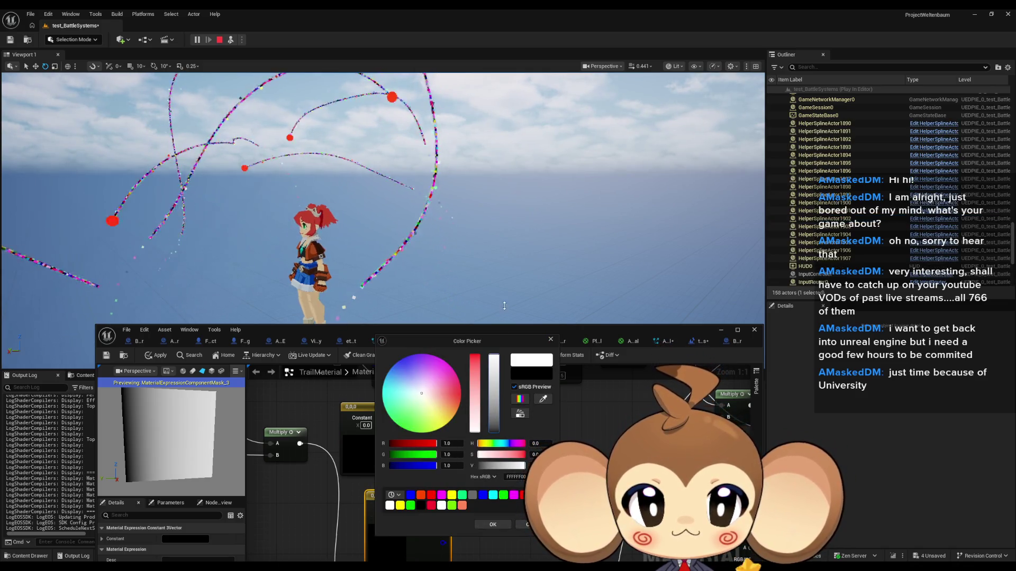
{"action": "left_click", "coordinate": [493, 524]}
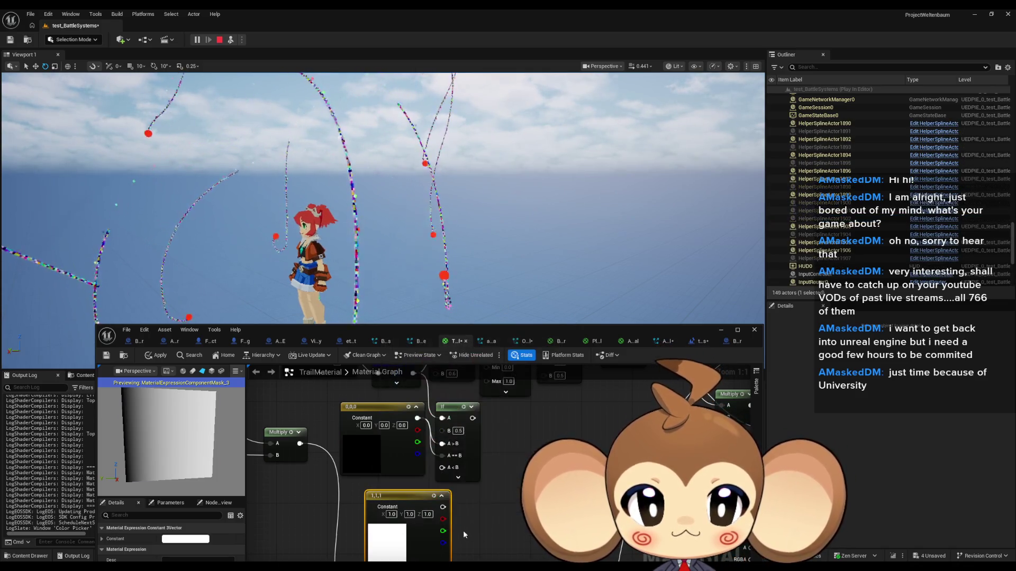
Set the If comparison to 0.6, wire its output into Opacity, and apply the material.
{"action": "left_click", "coordinate": [465, 405]}
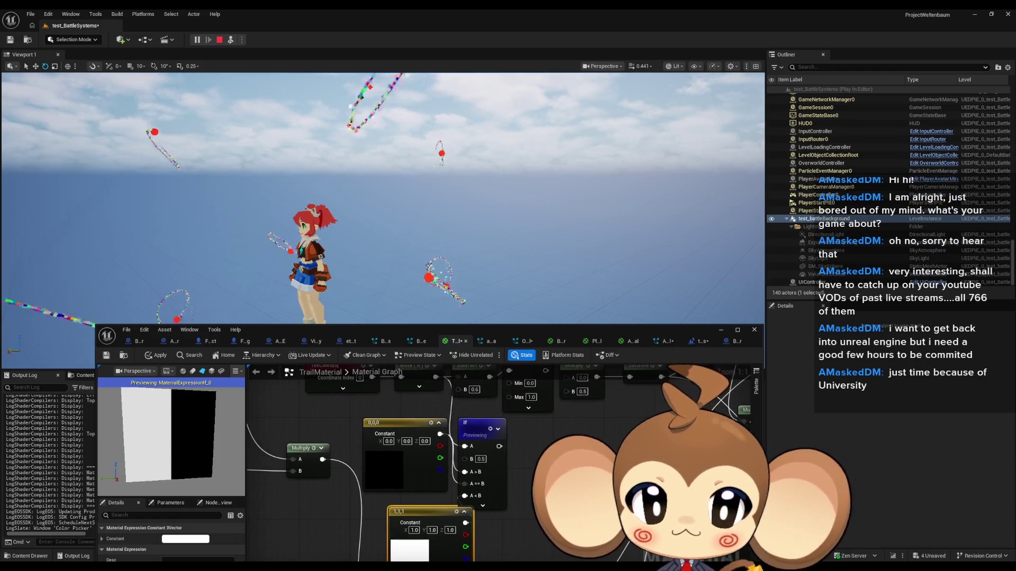
{"action": "type", "text": "0.6"}
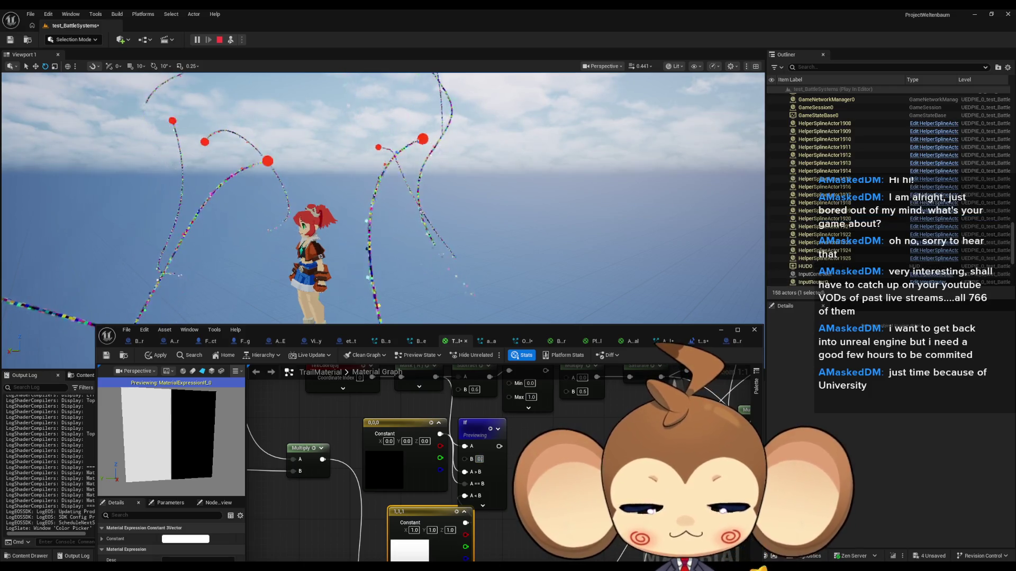
{"action": "key", "text": "Return"}
{"action": "scroll", "coordinate": [408, 468], "scroll_direction": "down", "scroll_amount": 2}
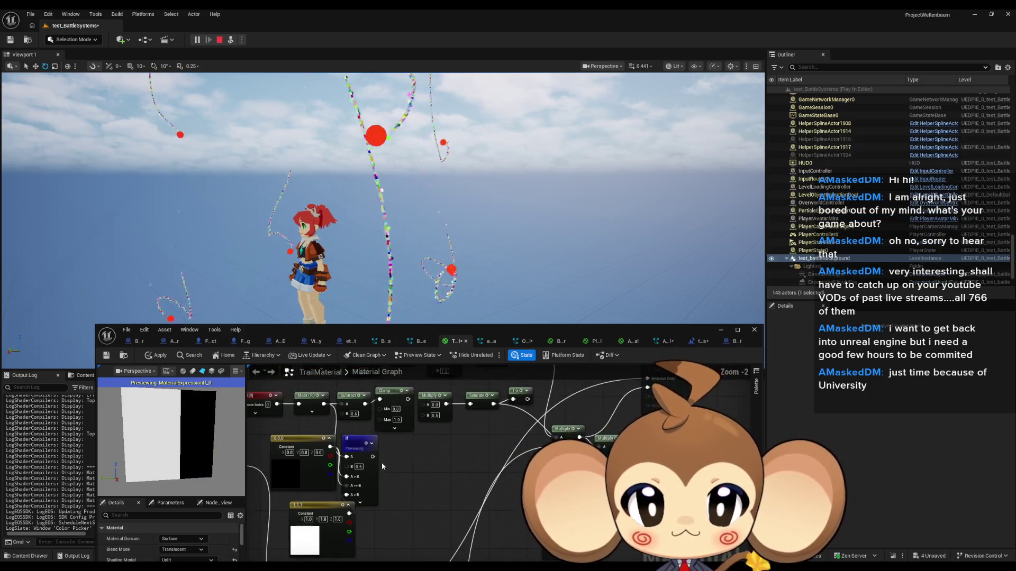
{"action": "mouse_move", "coordinate": [378, 461]}
{"action": "left_mouse_down"}
{"action": "mouse_move", "coordinate": [624, 382]}
{"action": "mouse_move", "coordinate": [647, 389]}
{"action": "left_mouse_up"}
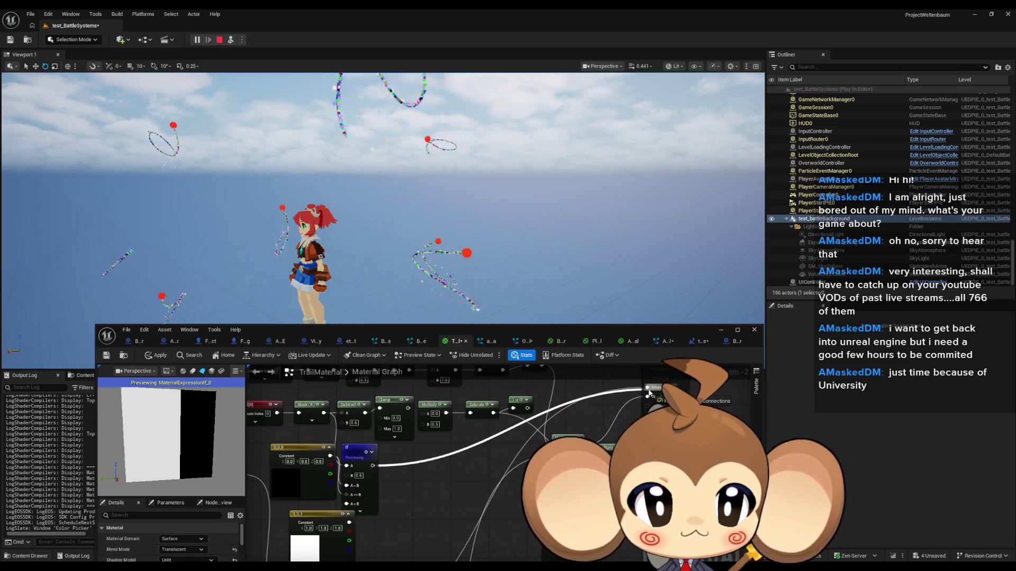
{"action": "left_click", "coordinate": [156, 355]}
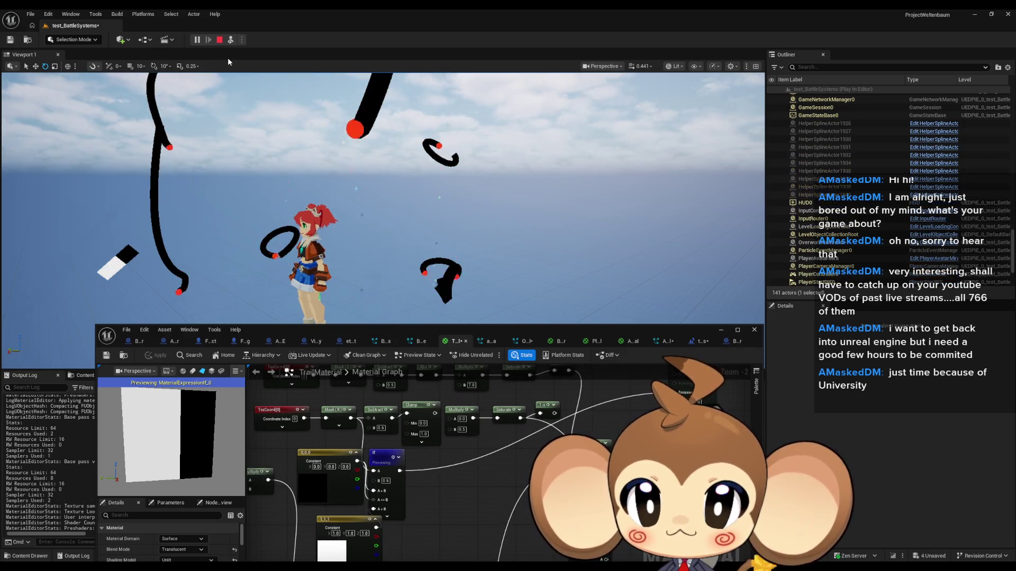
Pause the game and test the white, then black constant on the If node, applying each.
{"action": "left_click", "coordinate": [198, 42]}
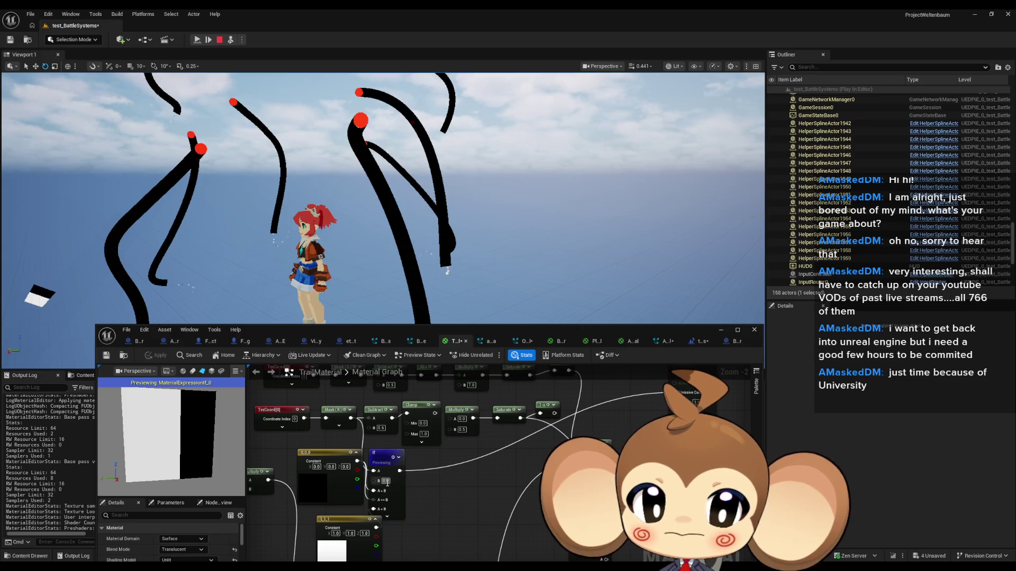
{"action": "left_click_drag", "start_coordinate": [433, 494], "coordinate": [450, 461]}
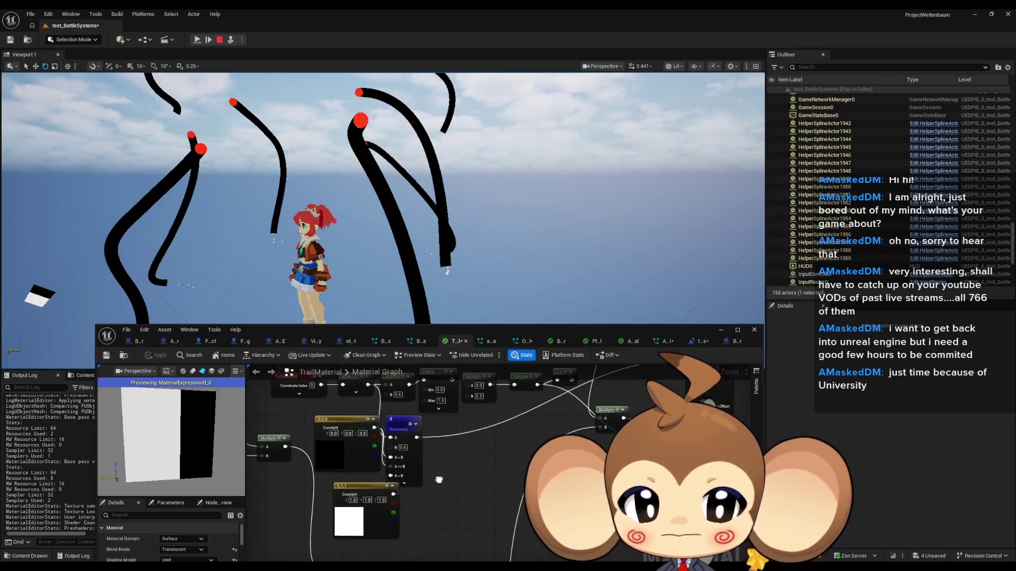
{"action": "mouse_move", "coordinate": [396, 485]}
{"action": "left_mouse_down"}
{"action": "mouse_move", "coordinate": [376, 488]}
{"action": "mouse_move", "coordinate": [391, 437]}
{"action": "left_mouse_up"}
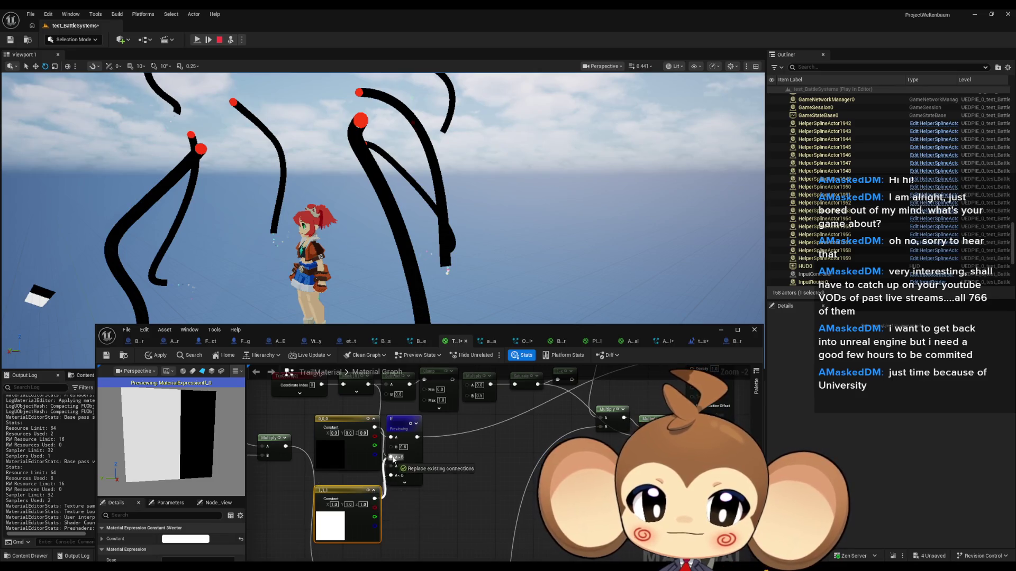
{"action": "left_click", "coordinate": [160, 358]}
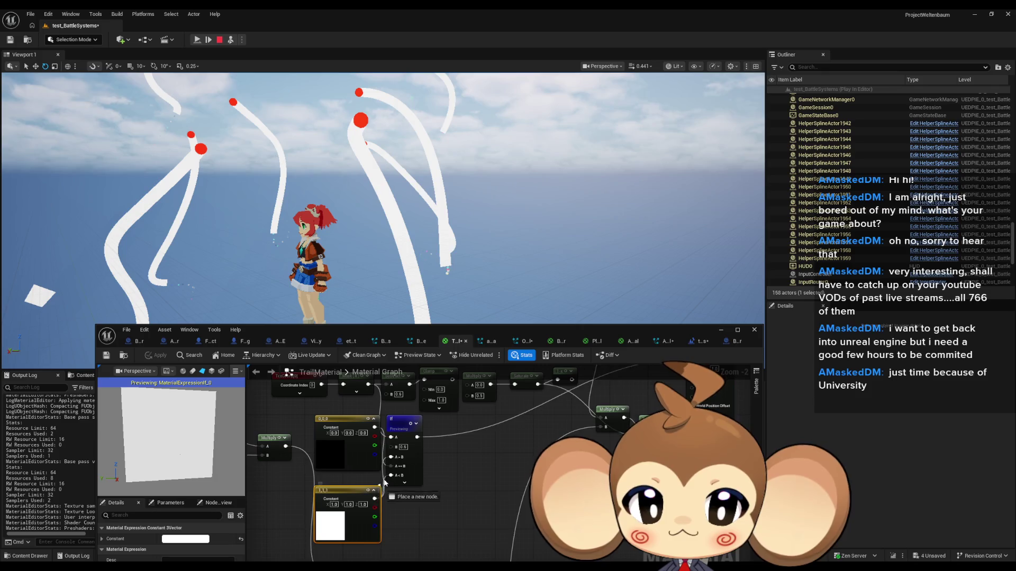
{"action": "left_click_drag", "start_coordinate": [374, 427], "coordinate": [390, 457]}
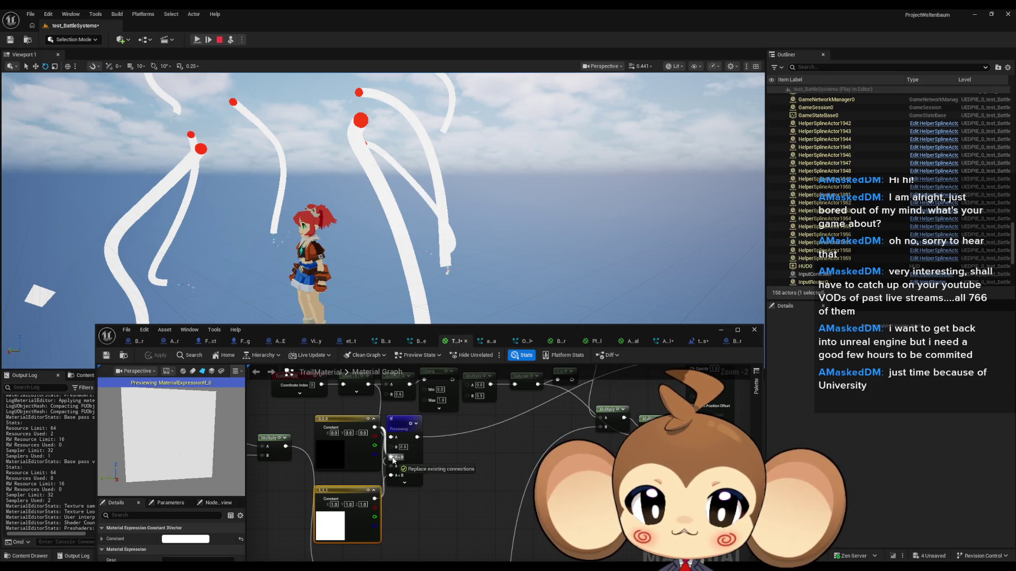
{"action": "left_click", "coordinate": [508, 454]}
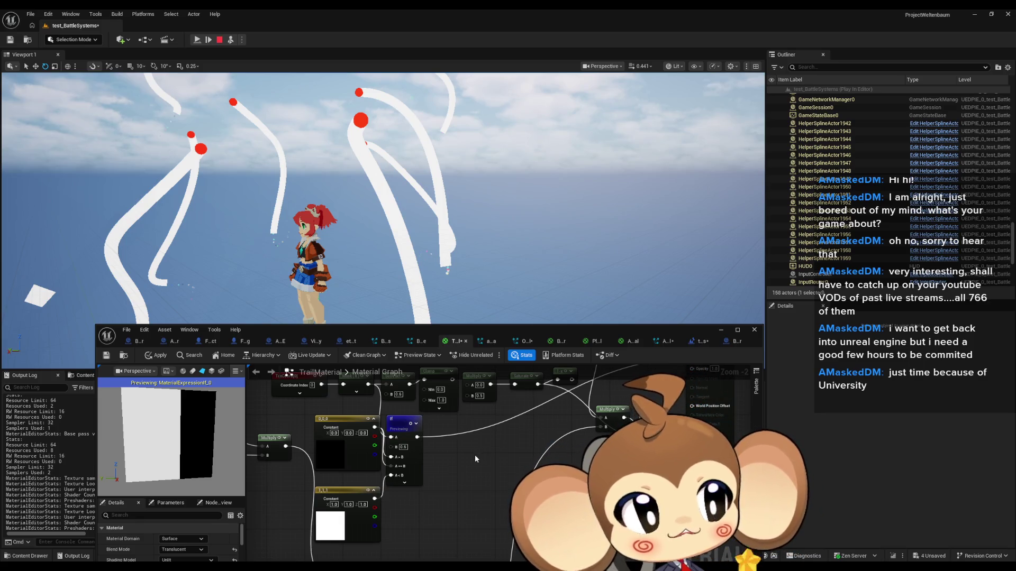
{"action": "scroll", "coordinate": [476, 459], "scroll_direction": "down", "scroll_amount": 1}
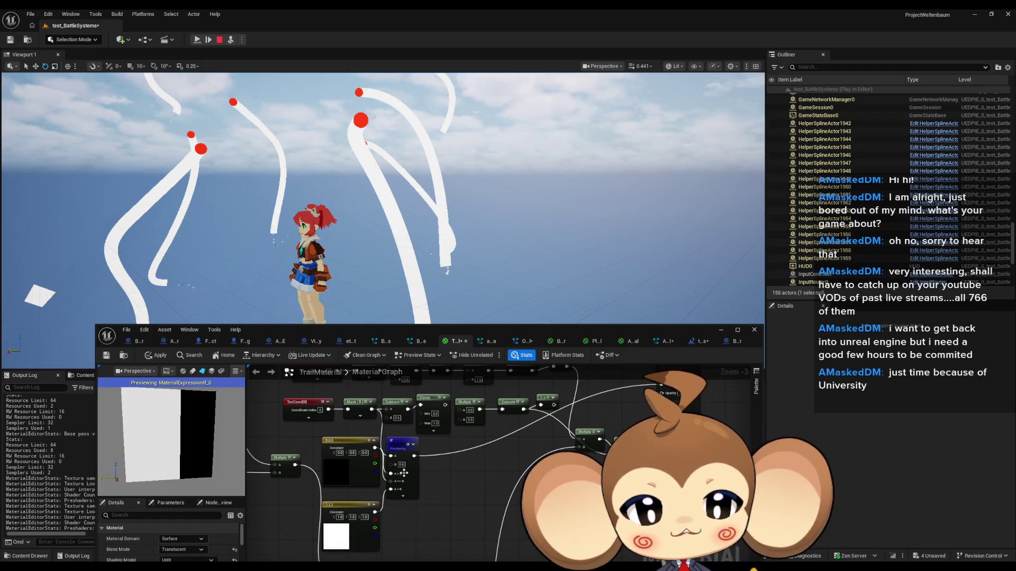
{"action": "scroll", "coordinate": [405, 470], "scroll_direction": "up", "scroll_amount": 1}
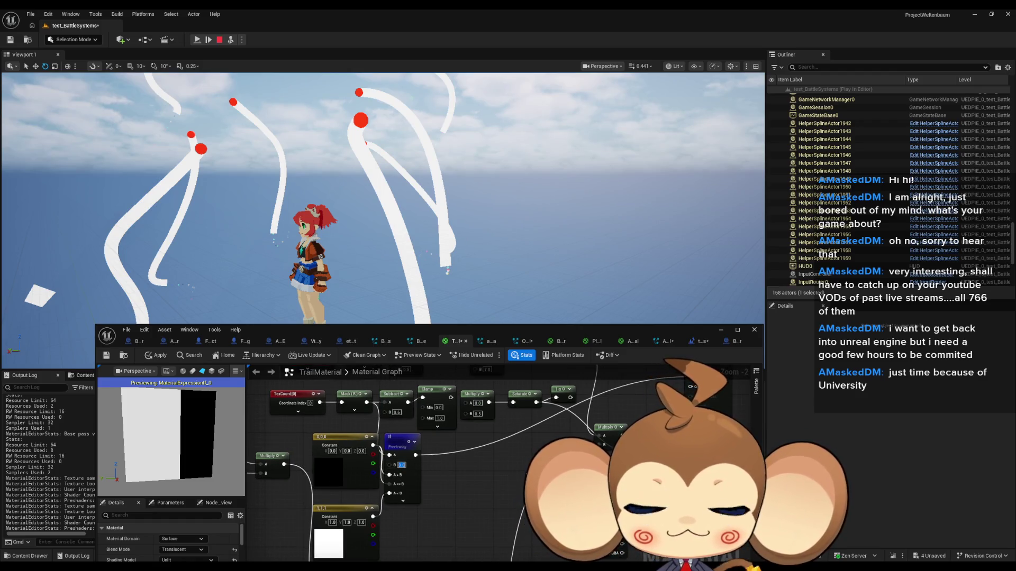
{"action": "left_click", "coordinate": [156, 355]}
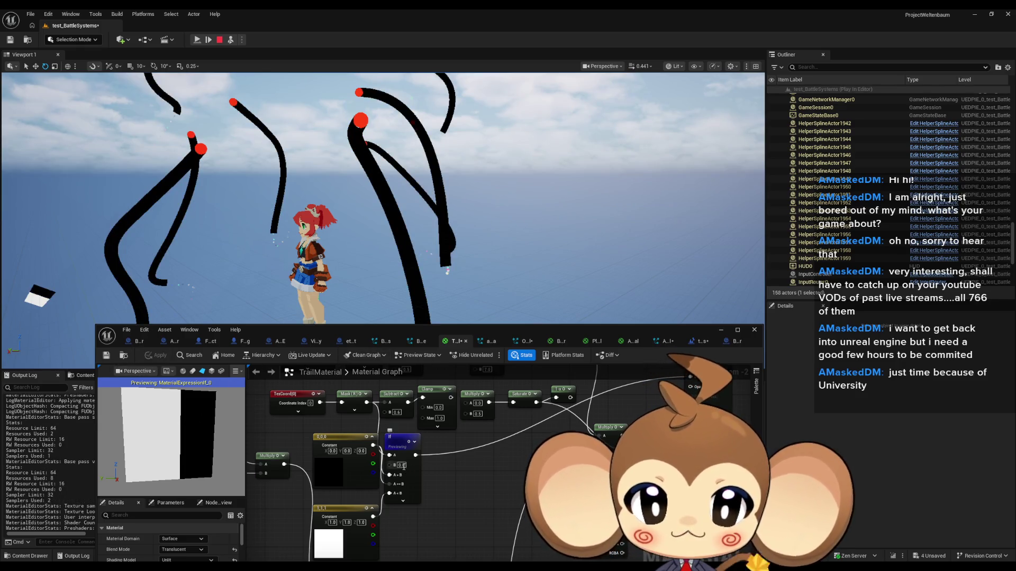
Raise the If comparison value to 0.7, 0.999, then 0.999999, applying between edits.
{"action": "type", "text": "0.7"}
{"action": "key", "text": "Return"}
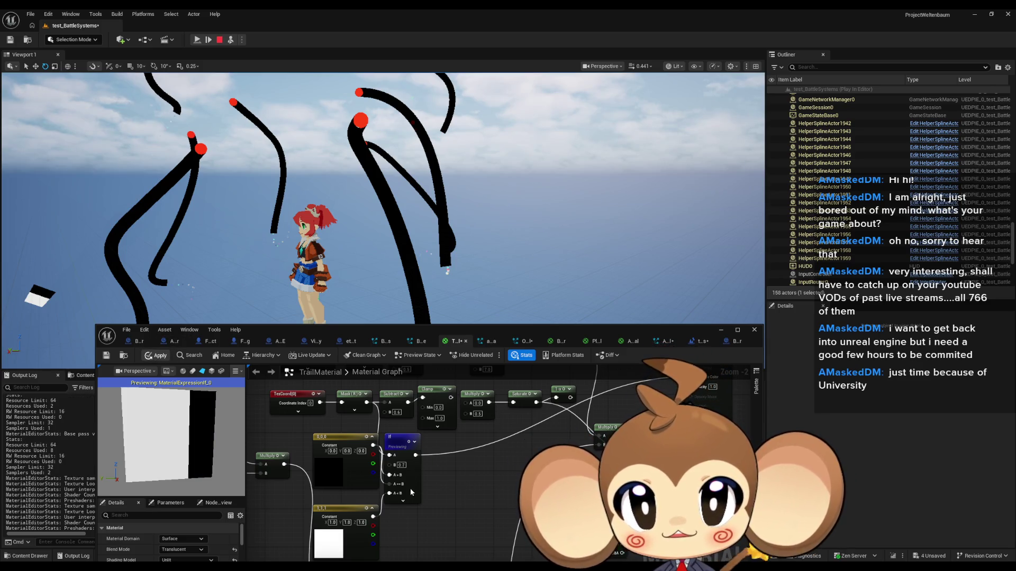
{"action": "key", "text": "ctrl+s"}
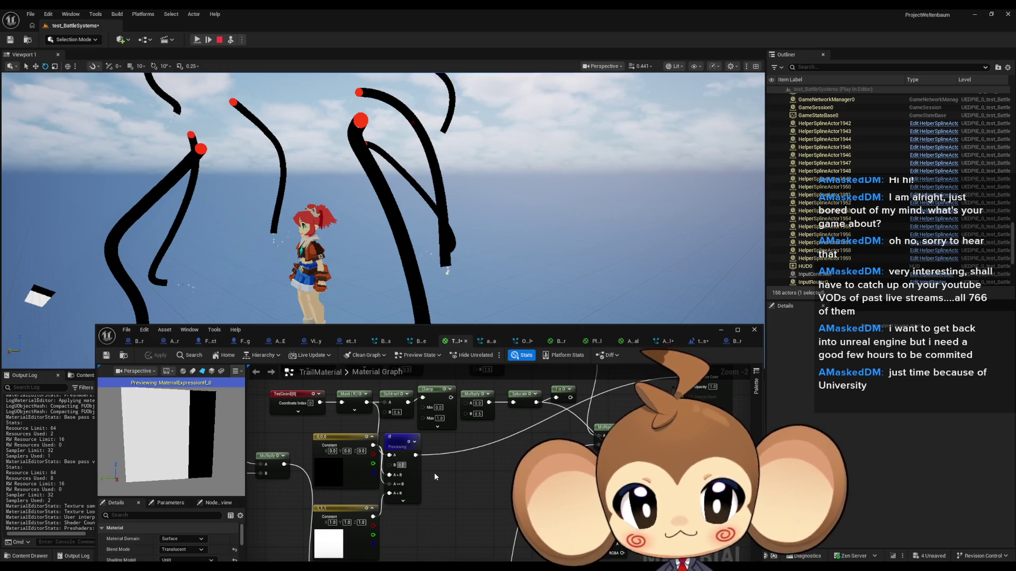
{"action": "type", "text": "0.9"}
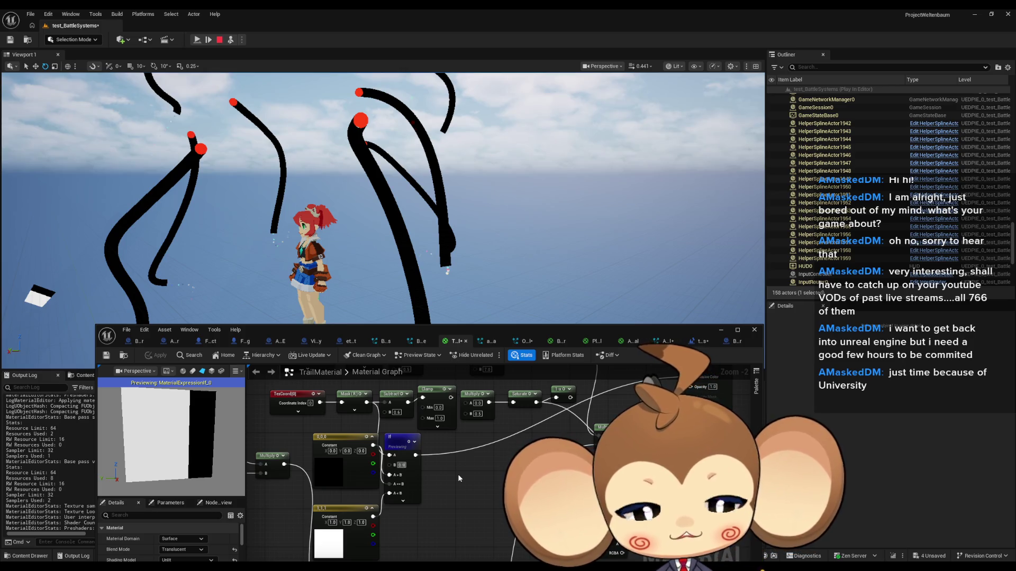
{"action": "type", "text": "99"}
{"action": "key", "text": "Return"}
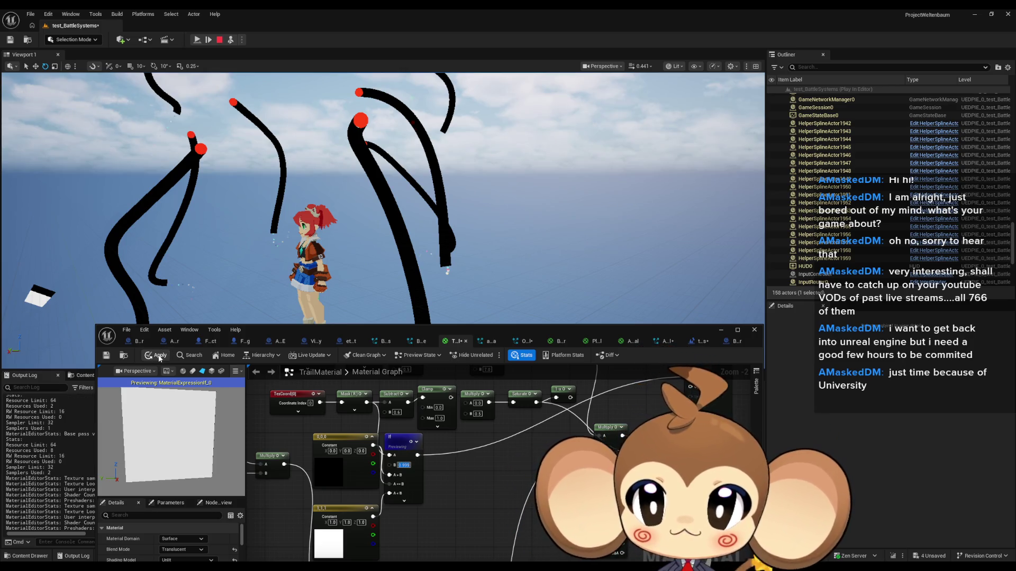
{"action": "left_click", "coordinate": [159, 356]}
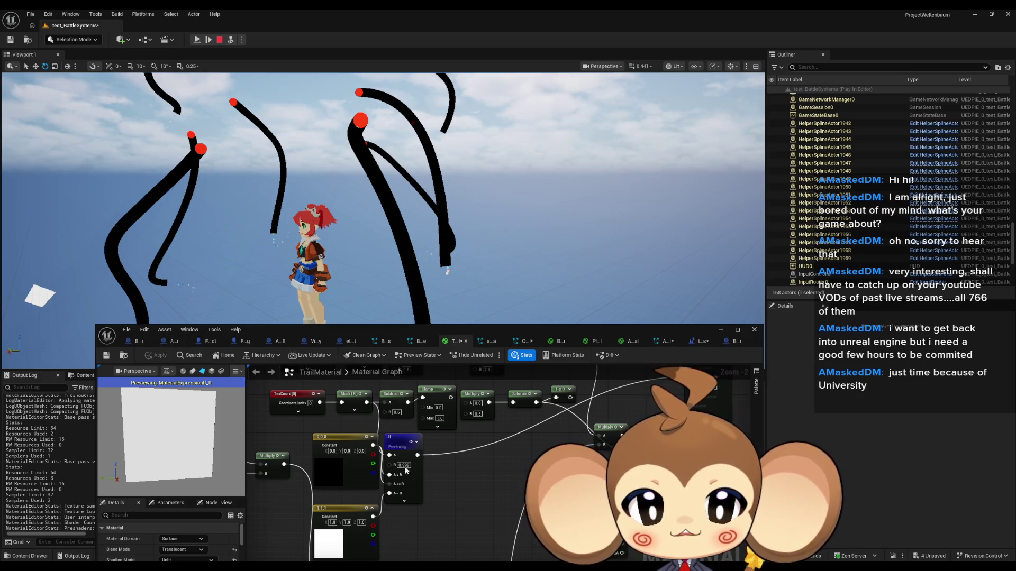
{"action": "type", "text": "0.999999"}
{"action": "key", "text": "Return"}
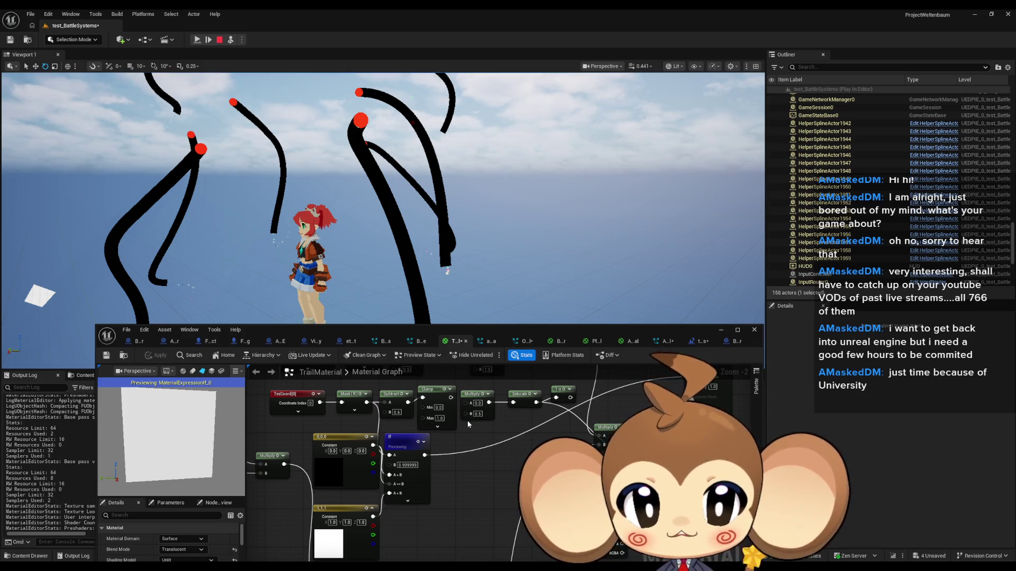
{"action": "mouse_move", "coordinate": [468, 433]}
{"action": "left_mouse_down"}
{"action": "mouse_move", "coordinate": [459, 466]}
{"action": "mouse_move", "coordinate": [479, 512]}
{"action": "mouse_move", "coordinate": [465, 494]}
{"action": "left_mouse_up"}
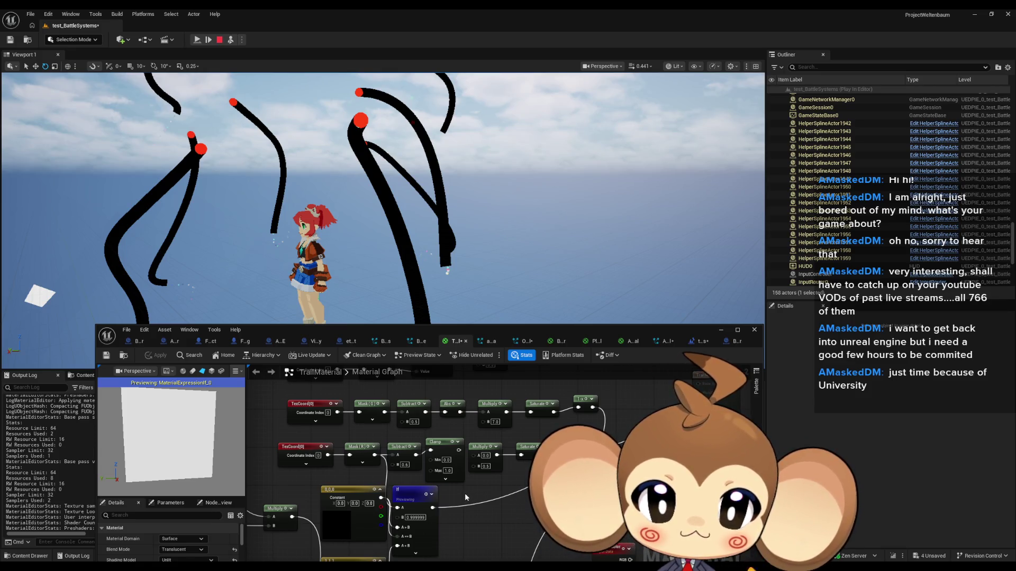
Inspect the Mask (R) node, reset the If comparison value to 0.5, and switch to OrblingTrail.
{"action": "left_click", "coordinate": [353, 444]}
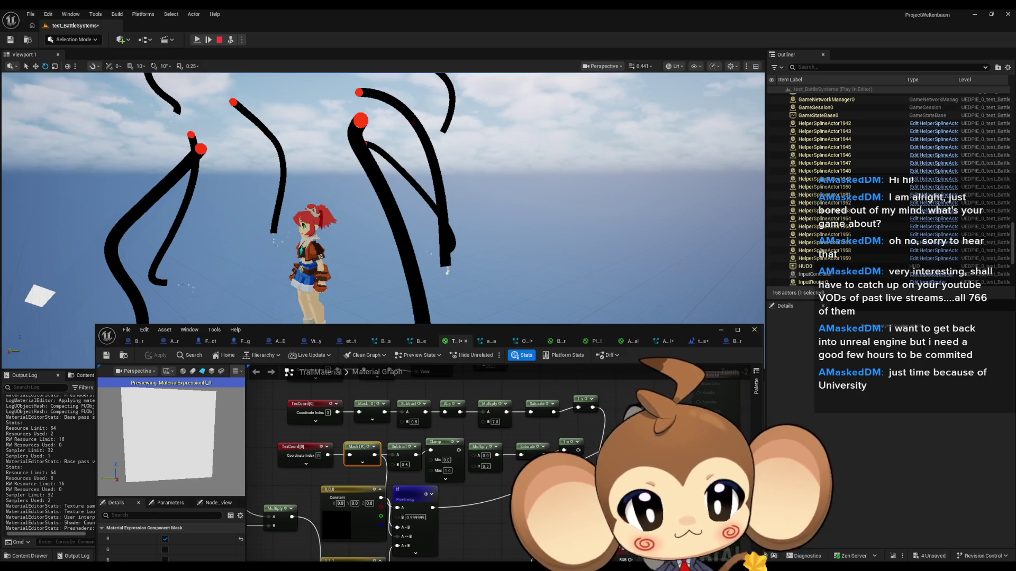
{"action": "left_click", "coordinate": [504, 513]}
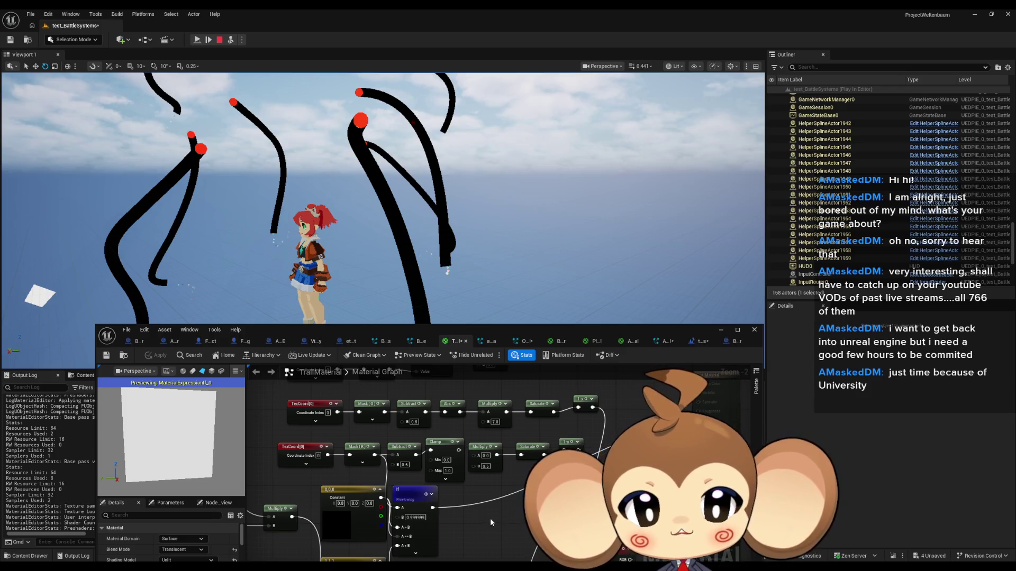
{"action": "left_click", "coordinate": [415, 518]}
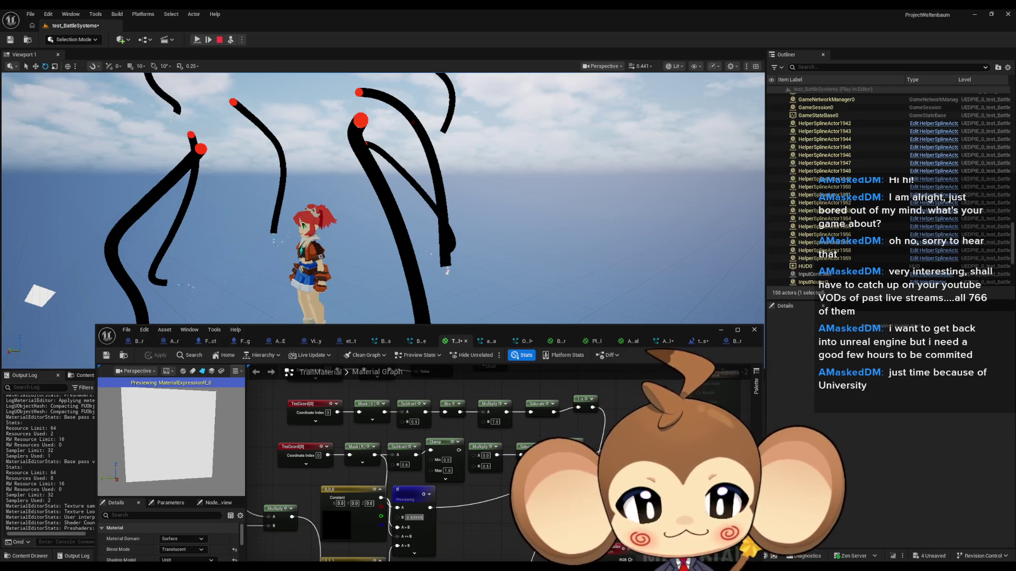
{"action": "type", "text": "0.5"}
{"action": "key", "text": "Return"}
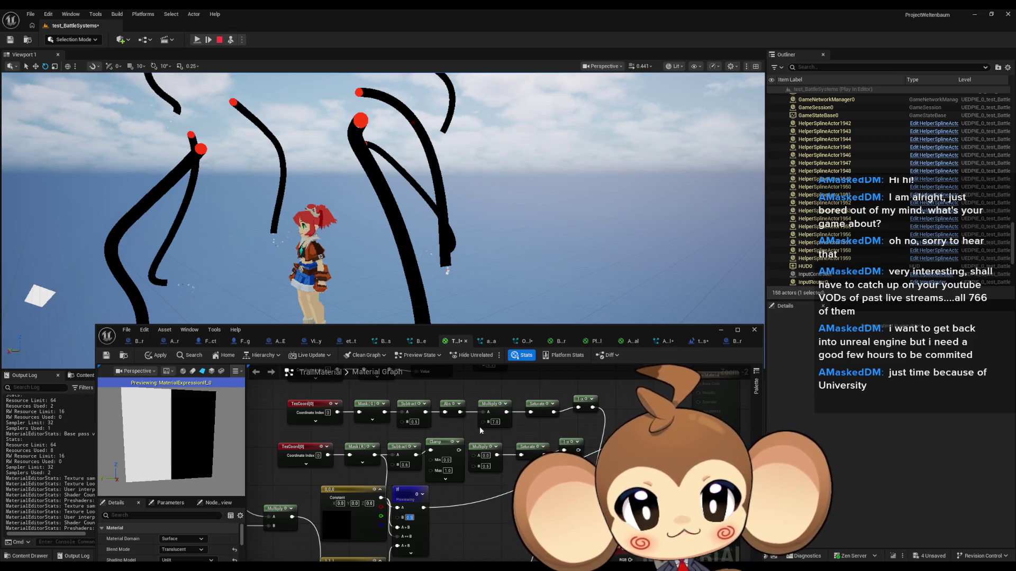
{"action": "left_click", "coordinate": [523, 341]}
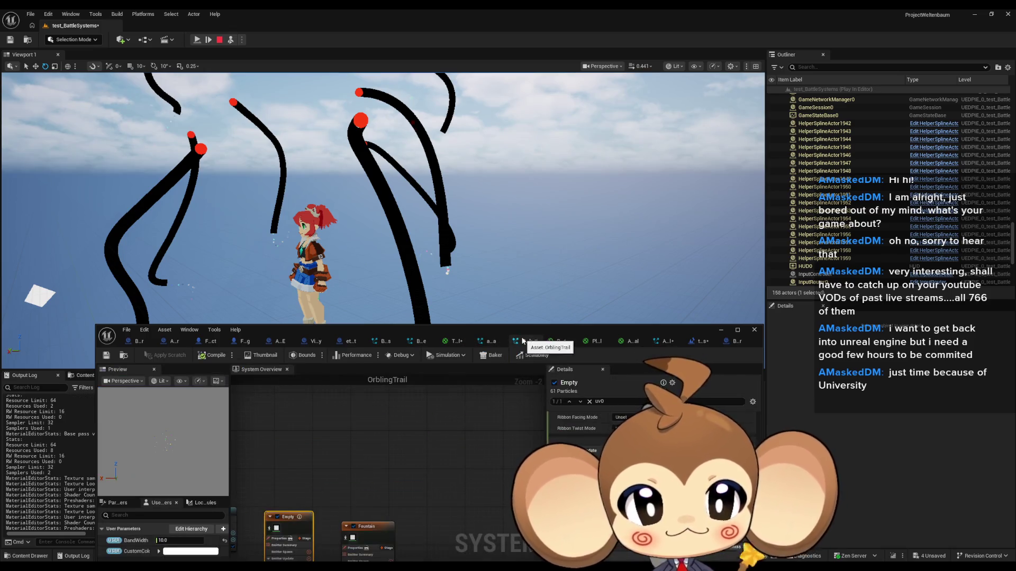
Select the Empty emitter's Ribbon Renderer and check its Material setting in Details.
{"action": "left_click_drag", "start_coordinate": [366, 428], "coordinate": [386, 457]}
{"action": "scroll", "coordinate": [386, 458], "scroll_direction": "up", "scroll_amount": 1}
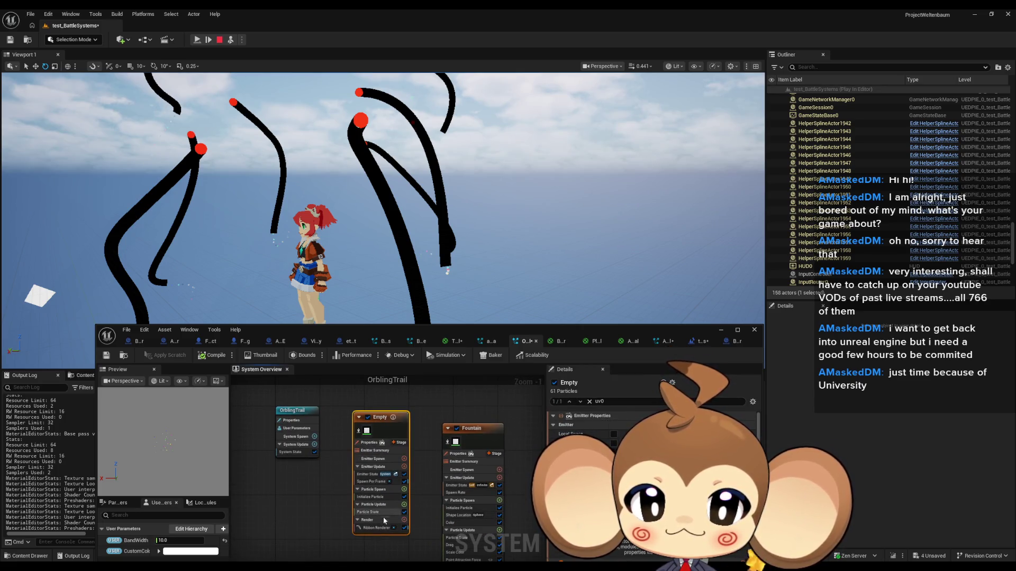
{"action": "left_click", "coordinate": [380, 527]}
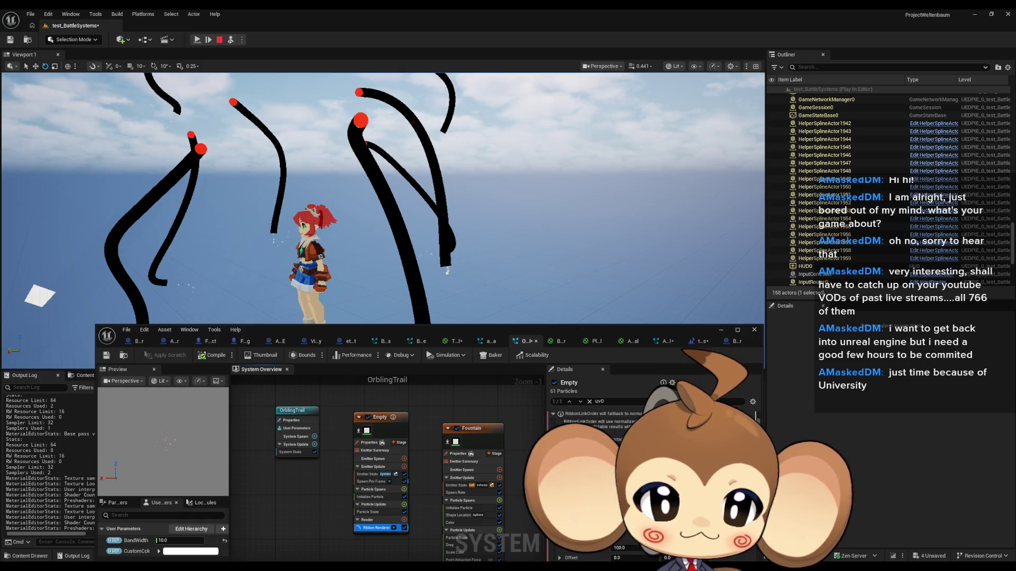
{"action": "scroll", "coordinate": [650, 466], "scroll_direction": "down", "scroll_amount": 3}
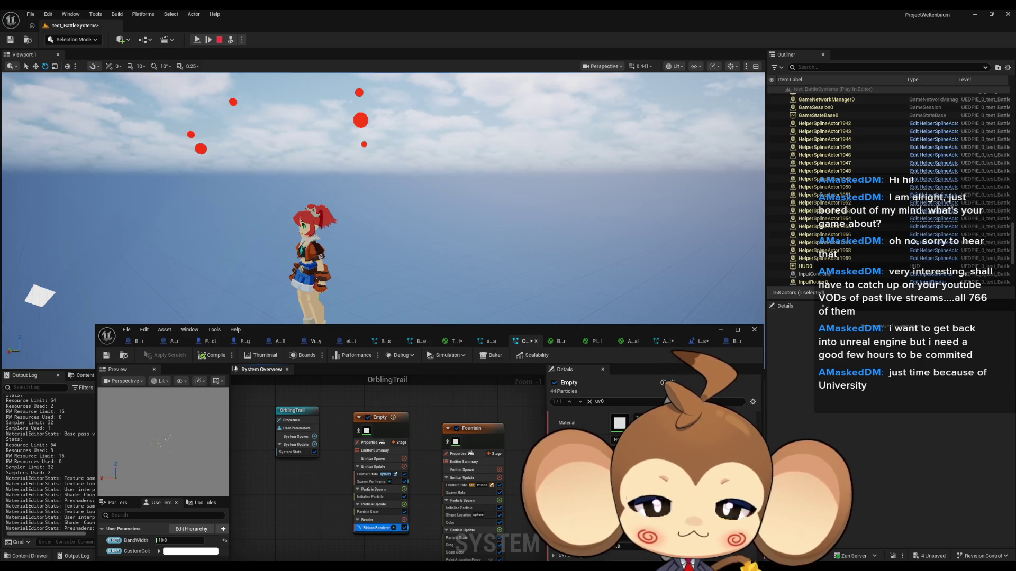
Resume, pause and resume the play session to view the white-and-black banded trails.
{"action": "left_click", "coordinate": [200, 43]}
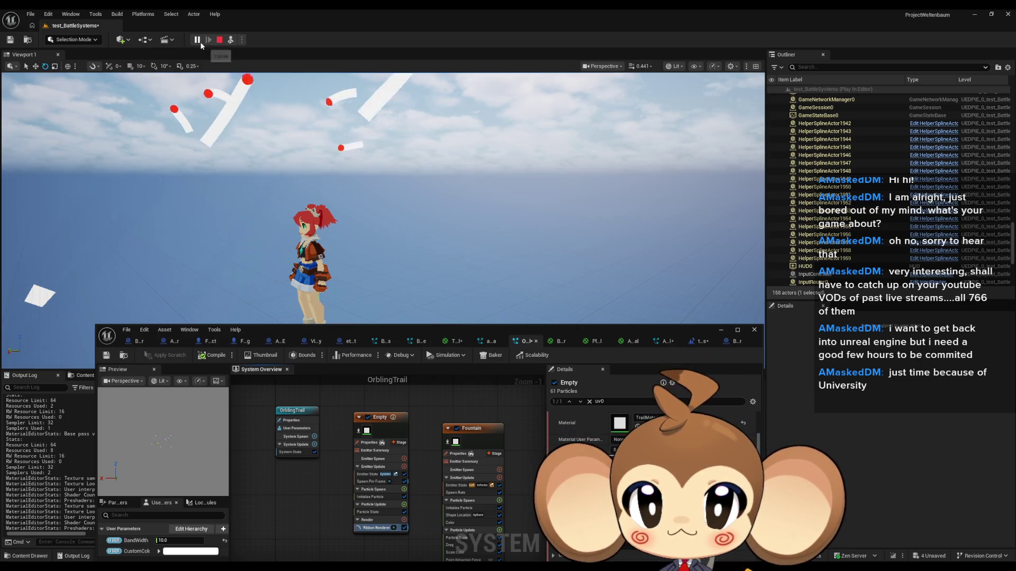
{"action": "left_click", "coordinate": [201, 43]}
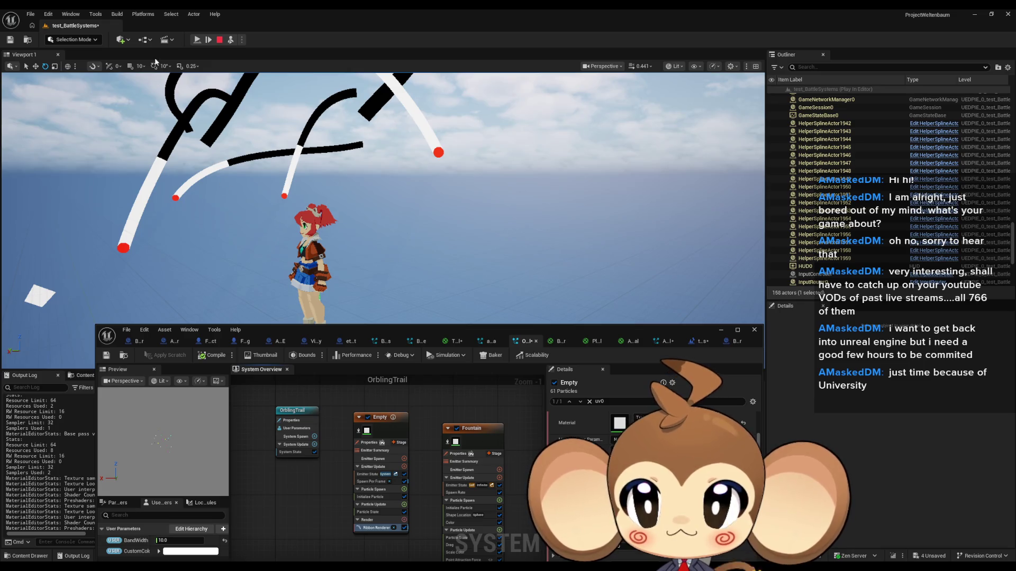
{"action": "left_click", "coordinate": [197, 41]}
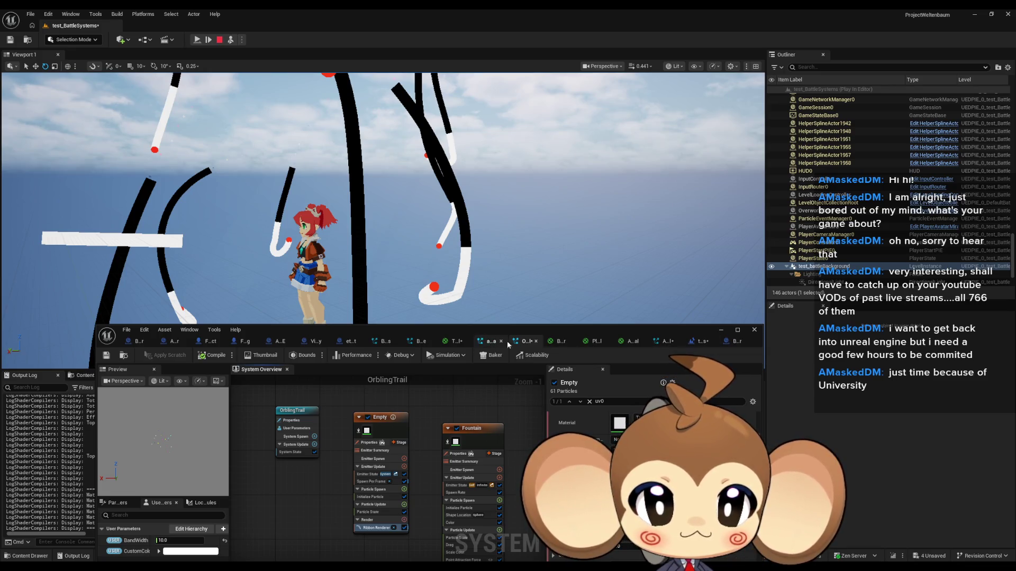
Apply the TrailMaterial changes and briefly run the game to check the new trails.
{"action": "left_click", "coordinate": [454, 342]}
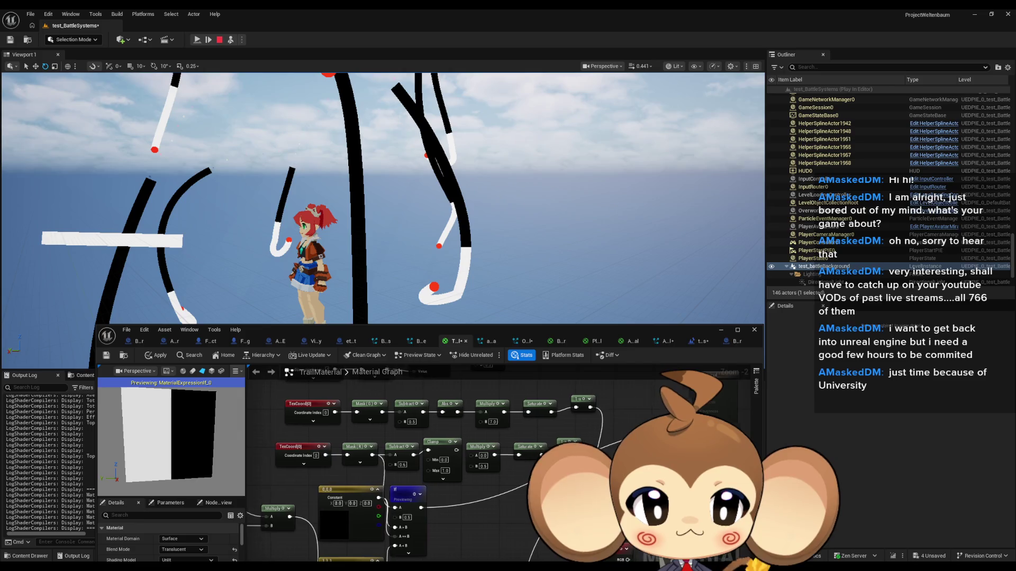
{"action": "scroll", "coordinate": [466, 465], "scroll_direction": "down", "scroll_amount": 1}
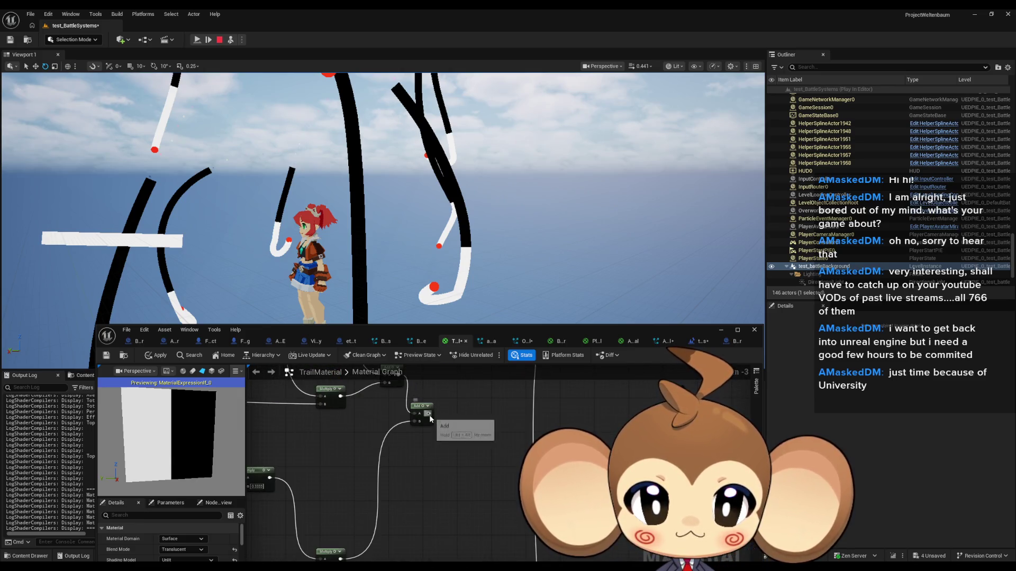
{"action": "scroll", "coordinate": [430, 414], "scroll_direction": "down", "scroll_amount": 1}
{"action": "scroll", "coordinate": [402, 455], "scroll_direction": "up", "scroll_amount": 1}
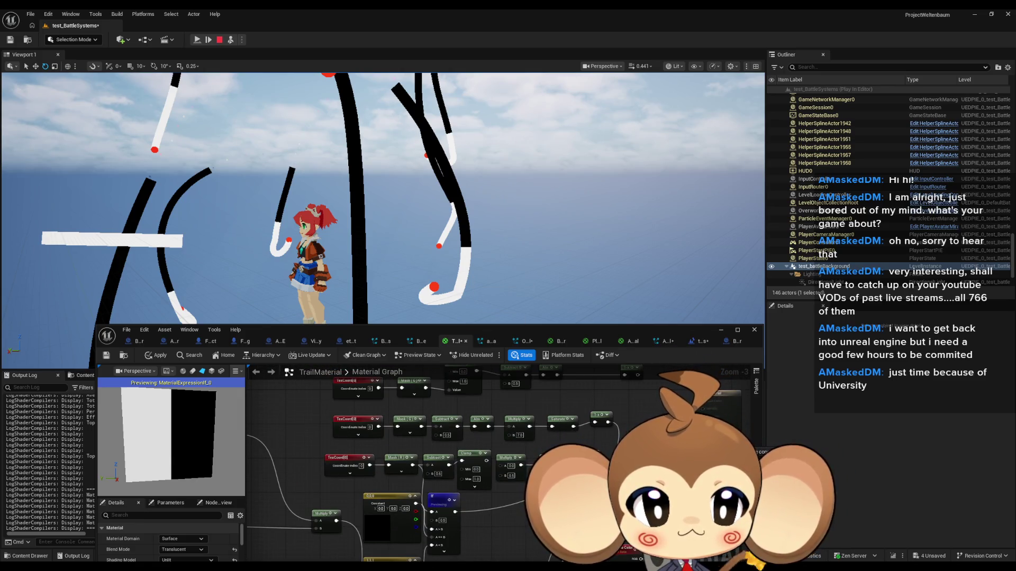
{"action": "left_click_drag", "start_coordinate": [424, 465], "coordinate": [358, 462]}
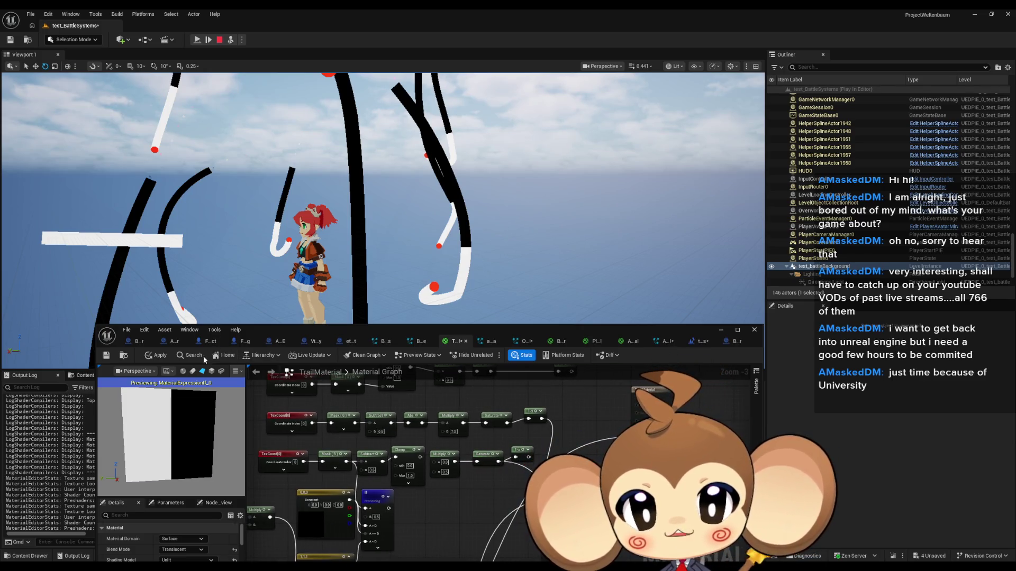
{"action": "left_click", "coordinate": [156, 355]}
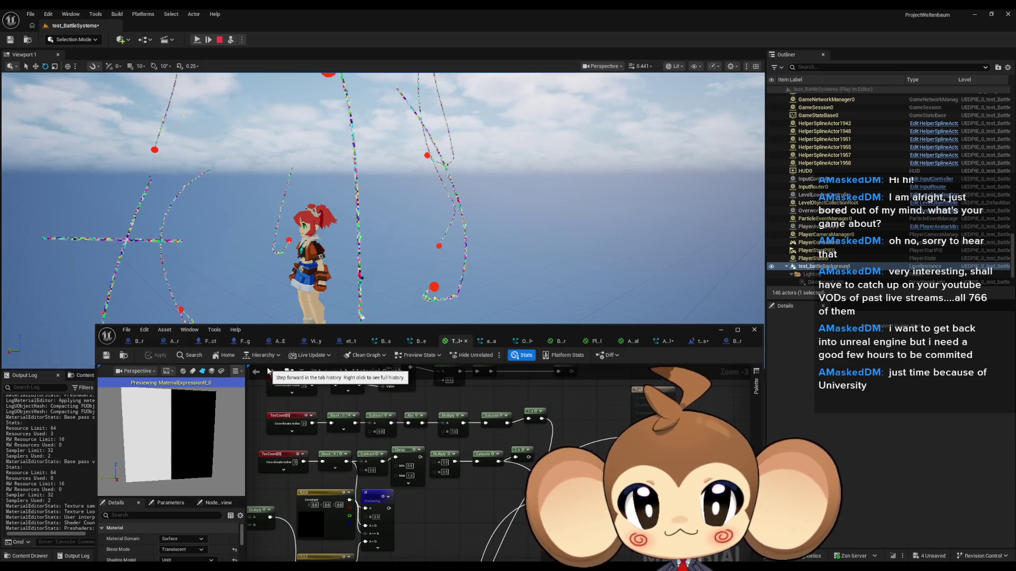
{"action": "left_click", "coordinate": [196, 41]}
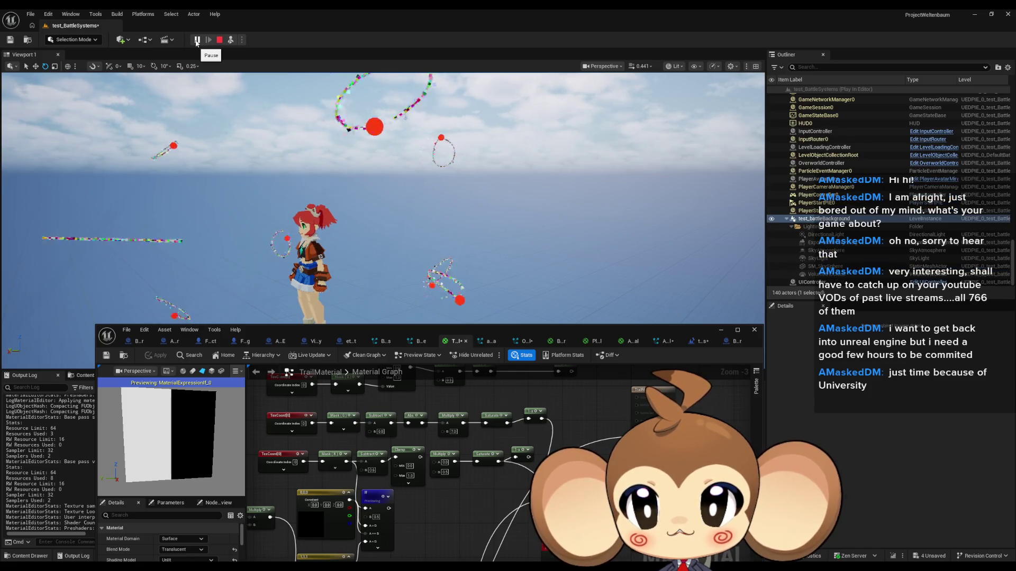
{"action": "left_click", "coordinate": [196, 41]}
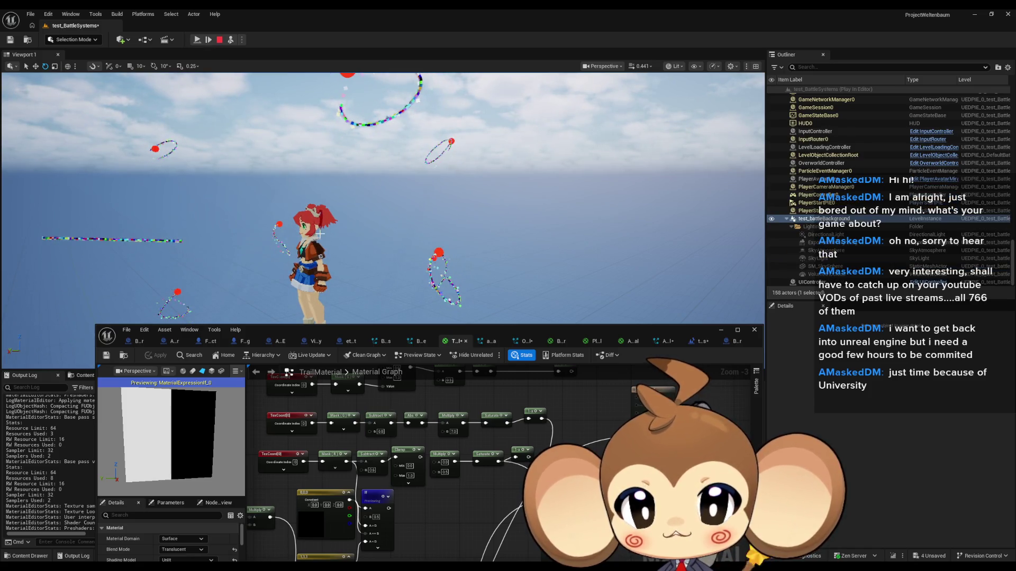
{"action": "scroll", "coordinate": [553, 515], "scroll_direction": "up", "scroll_amount": 1}
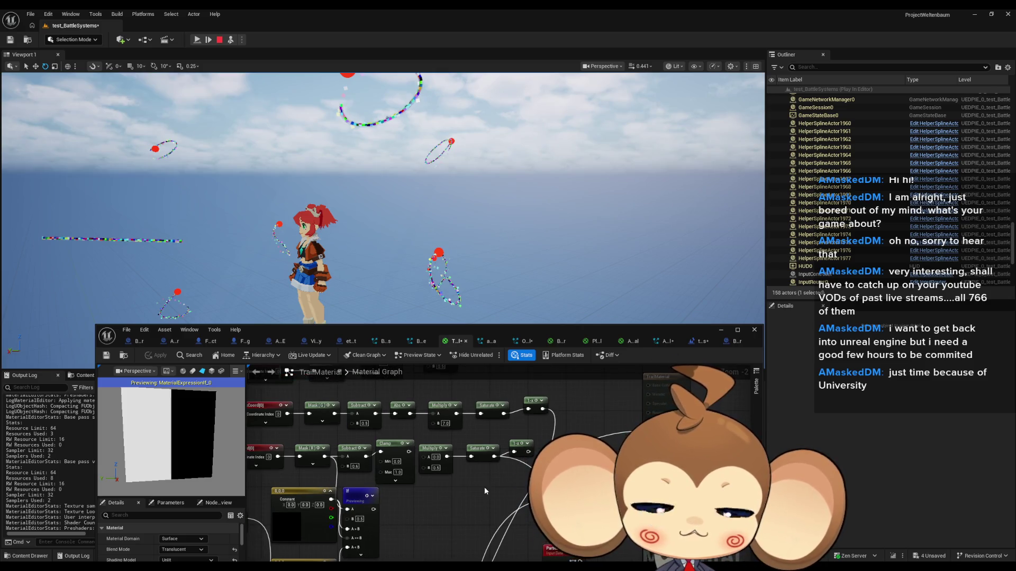
{"action": "left_click_drag", "start_coordinate": [485, 490], "coordinate": [510, 486]}
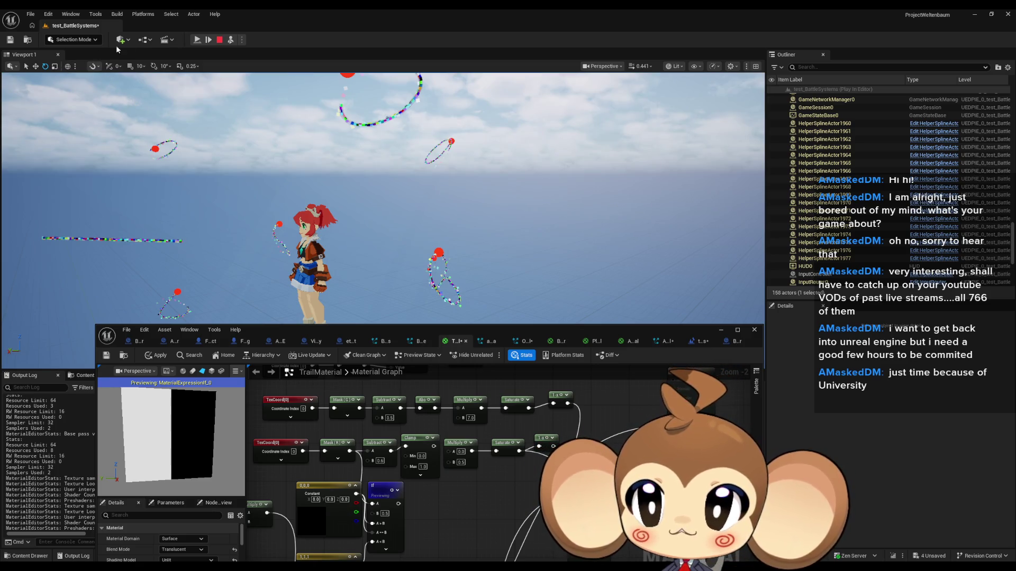
{"action": "left_click", "coordinate": [161, 357]}
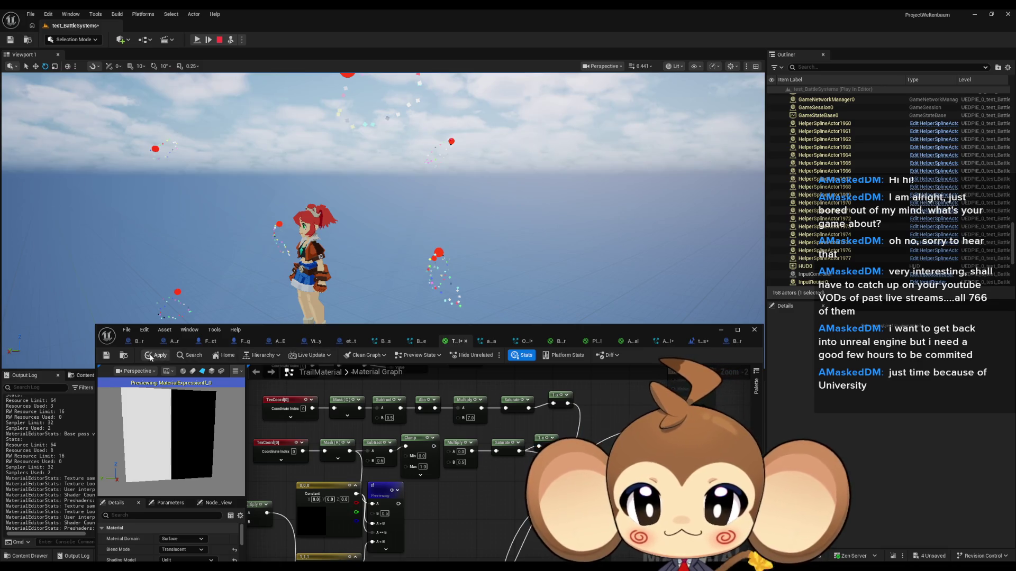
{"action": "left_click", "coordinate": [157, 356]}
Stop previewing the If node and connect the Clamp output into the Multiply's A input.
{"action": "left_click_drag", "start_coordinate": [396, 487], "coordinate": [423, 479]}
{"action": "key", "text": "space"}
{"action": "left_click_drag", "start_coordinate": [531, 496], "coordinate": [490, 493]}
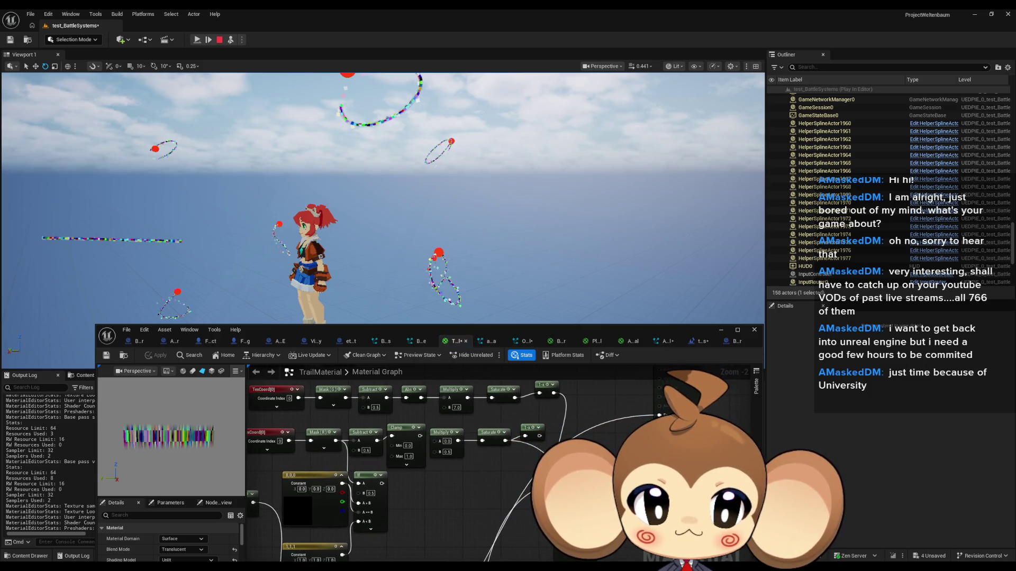
{"action": "mouse_move", "coordinate": [539, 436]}
{"action": "left_mouse_down"}
{"action": "mouse_move", "coordinate": [612, 443]}
{"action": "mouse_move", "coordinate": [661, 423]}
{"action": "left_mouse_up"}
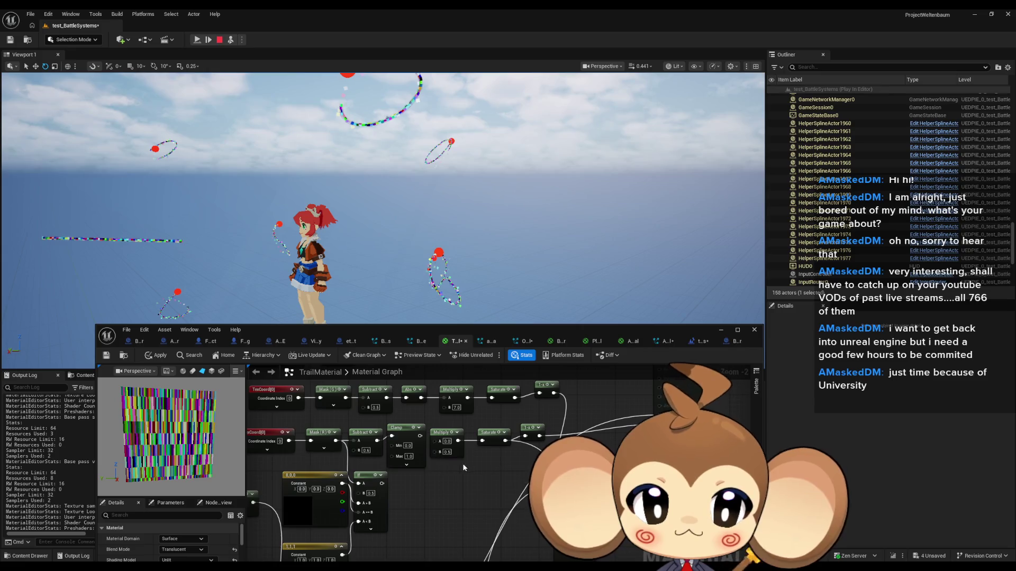
{"action": "scroll", "coordinate": [463, 468], "scroll_direction": "up", "scroll_amount": 2}
{"action": "left_click_drag", "start_coordinate": [405, 426], "coordinate": [429, 432]}
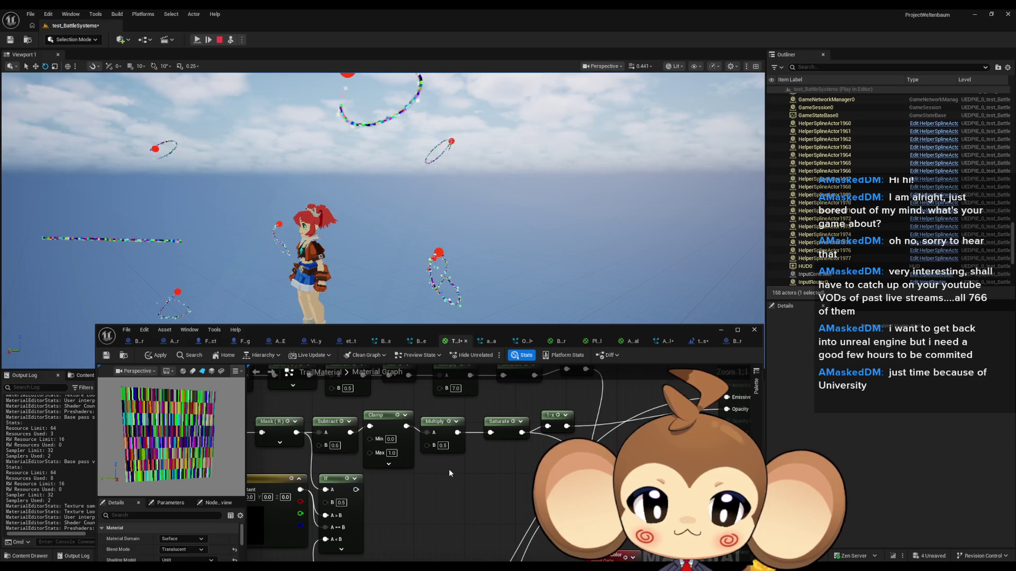
Preview the 1-x node, move the Clamp beside the If, then delete and restore nodes.
{"action": "left_click", "coordinate": [560, 420]}
{"action": "key", "text": "space"}
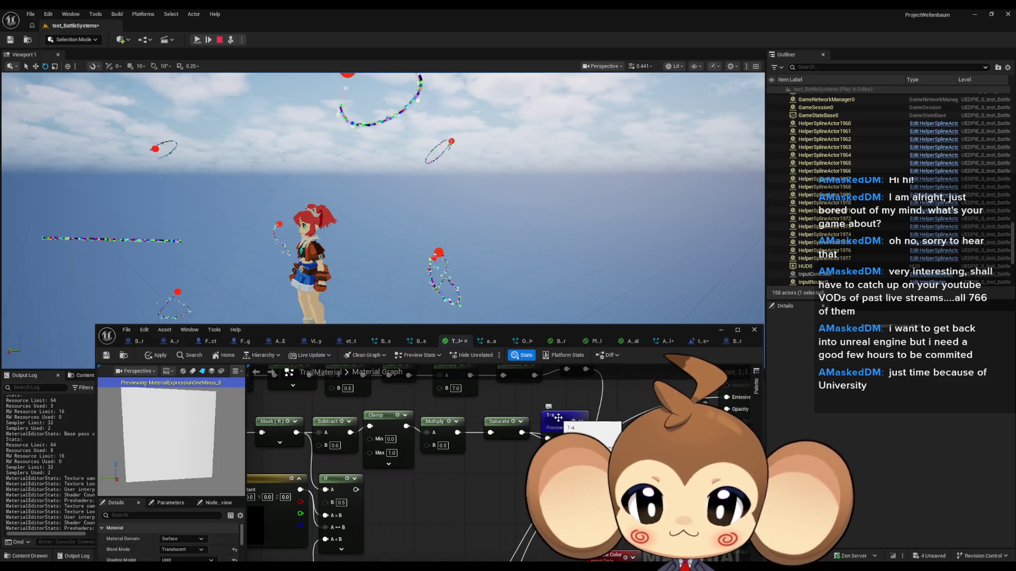
{"action": "left_click_drag", "start_coordinate": [441, 447], "coordinate": [550, 488]}
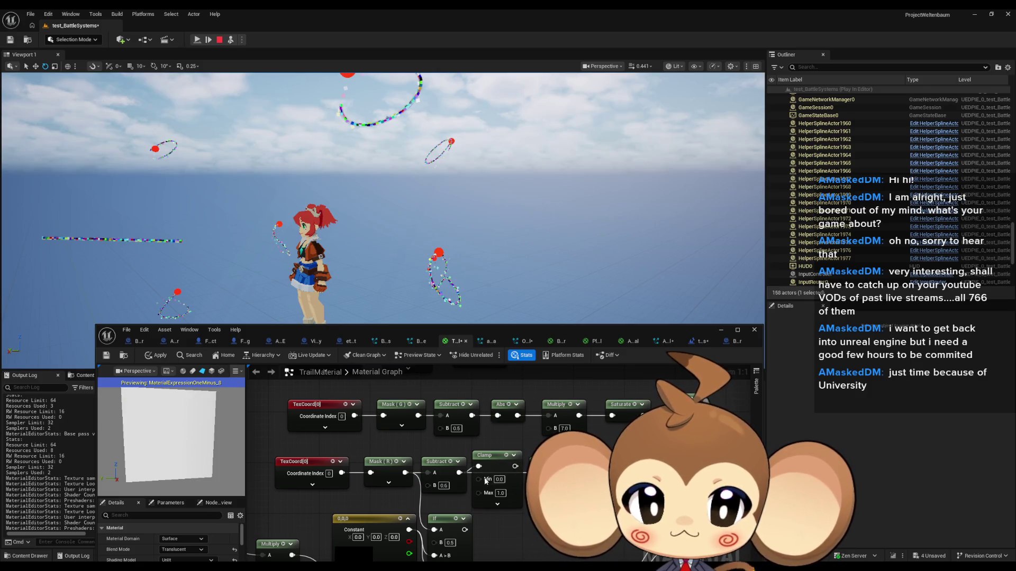
{"action": "mouse_move", "coordinate": [492, 455]}
{"action": "left_mouse_down"}
{"action": "mouse_move", "coordinate": [508, 529]}
{"action": "mouse_move", "coordinate": [513, 411]}
{"action": "left_mouse_up"}
{"action": "scroll", "coordinate": [482, 439], "scroll_direction": "down", "scroll_amount": 2}
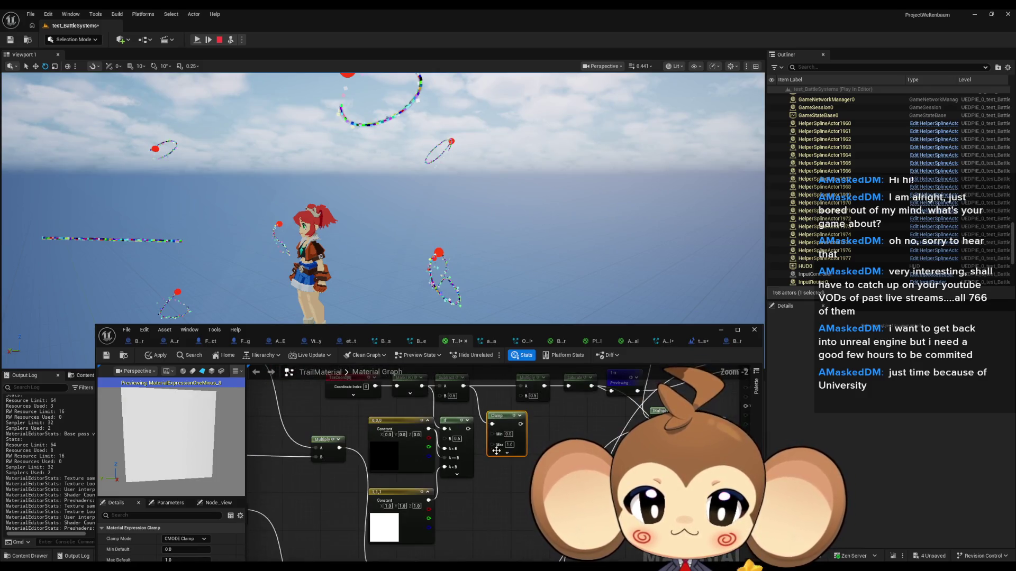
{"action": "left_click_drag", "start_coordinate": [529, 534], "coordinate": [368, 412]}
{"action": "key", "text": "Delete"}
{"action": "key", "text": "ctrl+z"}
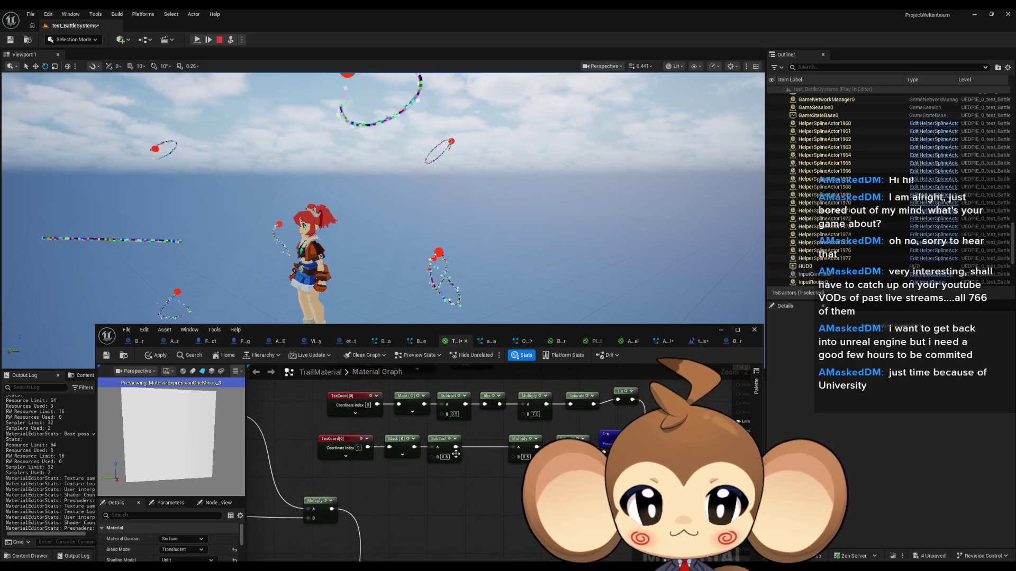
Preview the Subtract and Multiply outputs and lower Subtract's B value to 0.3.
{"action": "left_click", "coordinate": [454, 451]}
{"action": "key", "text": "space"}
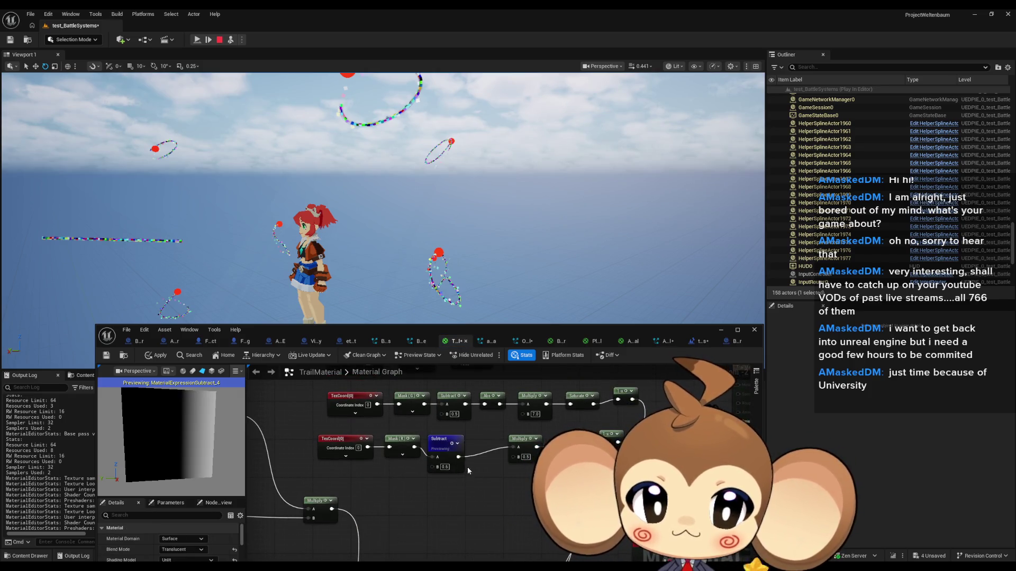
{"action": "left_click", "coordinate": [530, 440]}
{"action": "key", "text": "space"}
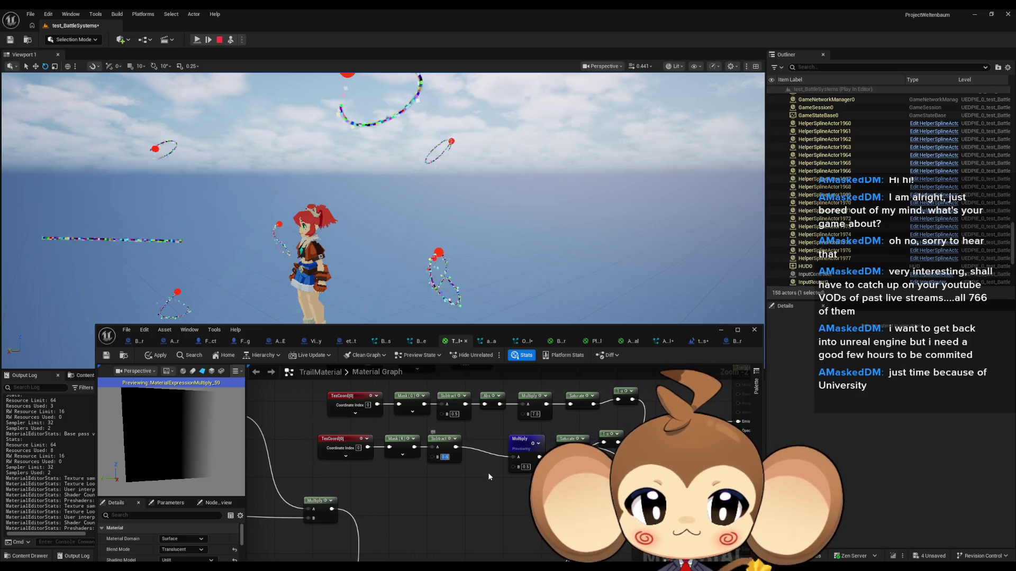
{"action": "type", "text": "0.3"}
{"action": "key", "text": "Return"}
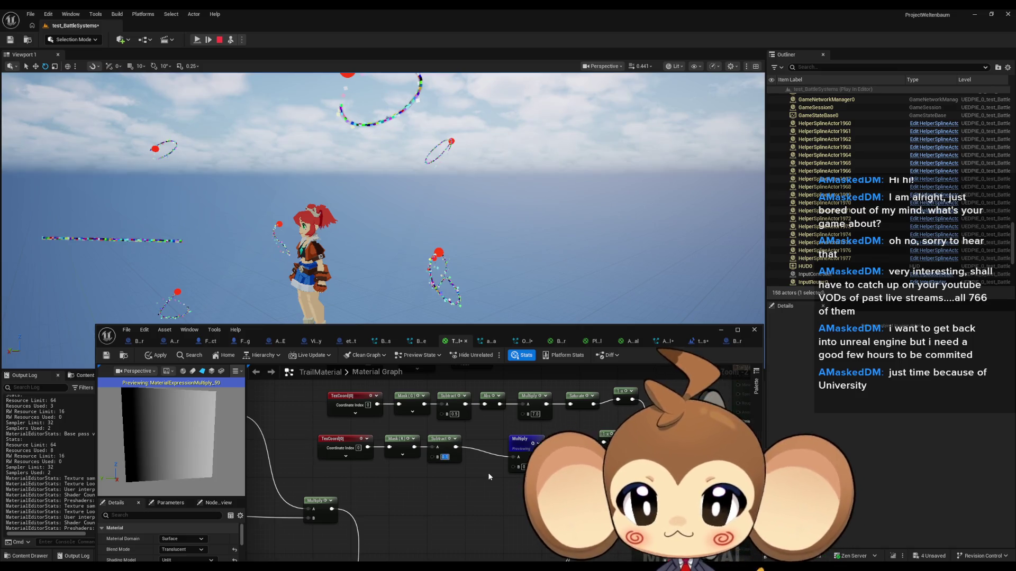
Compare the Saturate, 1-x and final Multiply previews to check the band gradient.
{"action": "left_click_drag", "start_coordinate": [512, 482], "coordinate": [470, 455]}
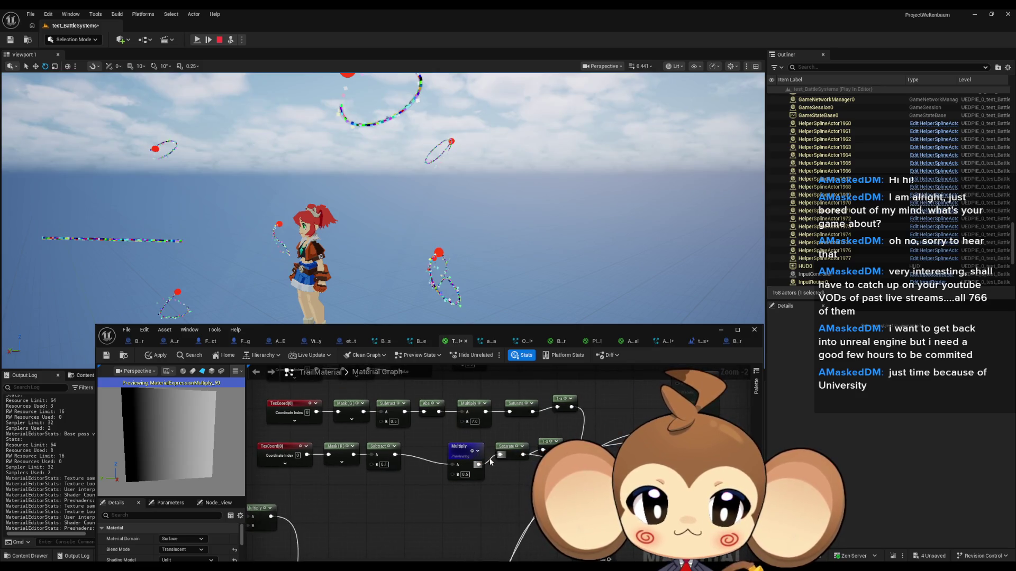
{"action": "left_click", "coordinate": [516, 451]}
{"action": "key", "text": "space"}
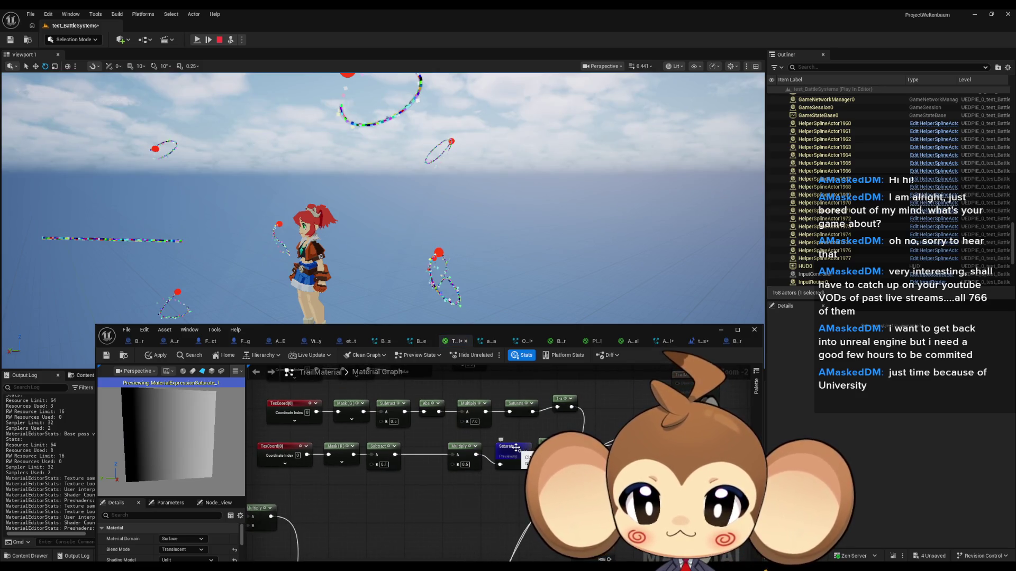
{"action": "left_click", "coordinate": [550, 441]}
{"action": "key", "text": "space"}
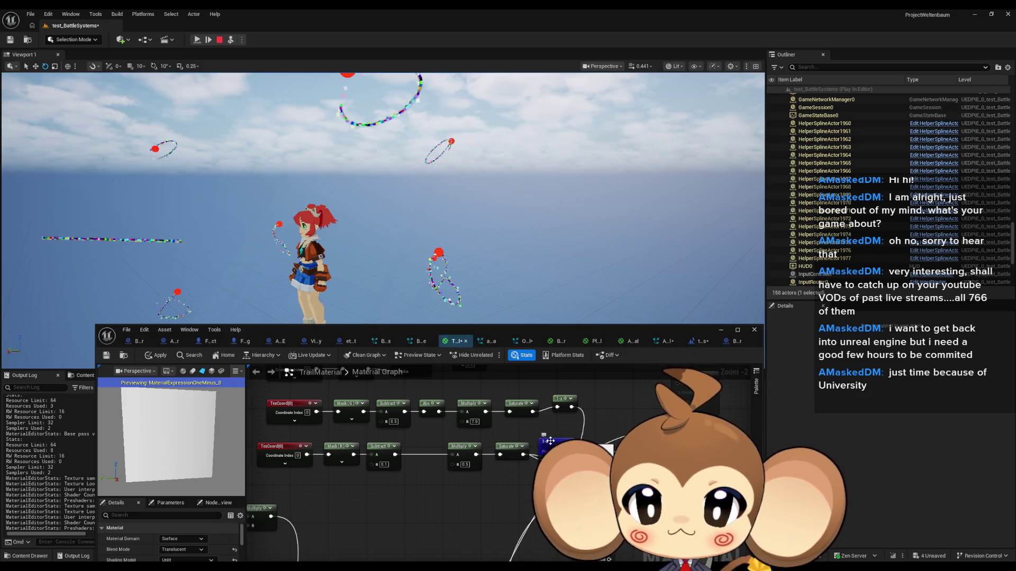
{"action": "left_click", "coordinate": [516, 450]}
{"action": "key", "text": "space"}
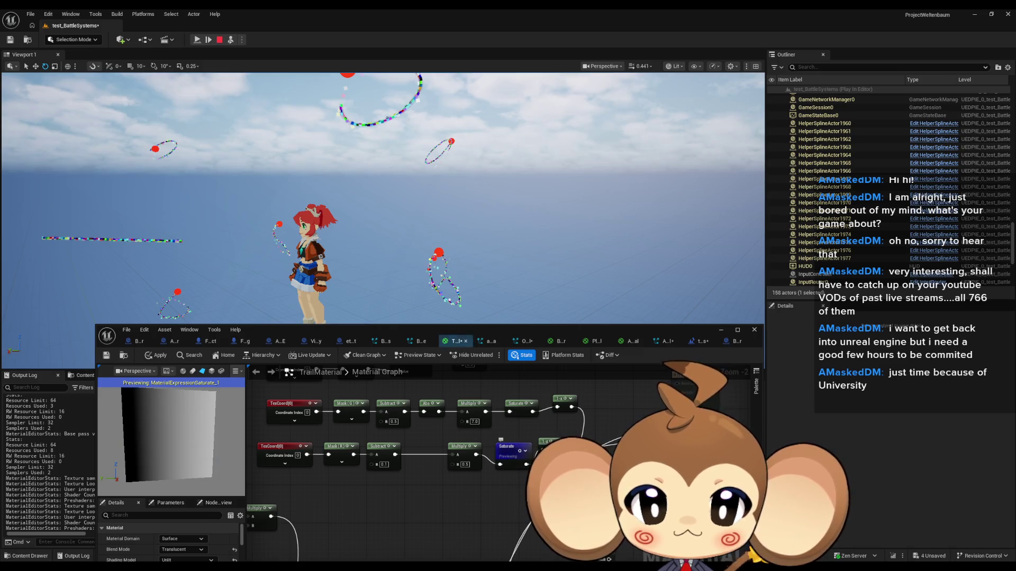
{"action": "key", "text": "space"}
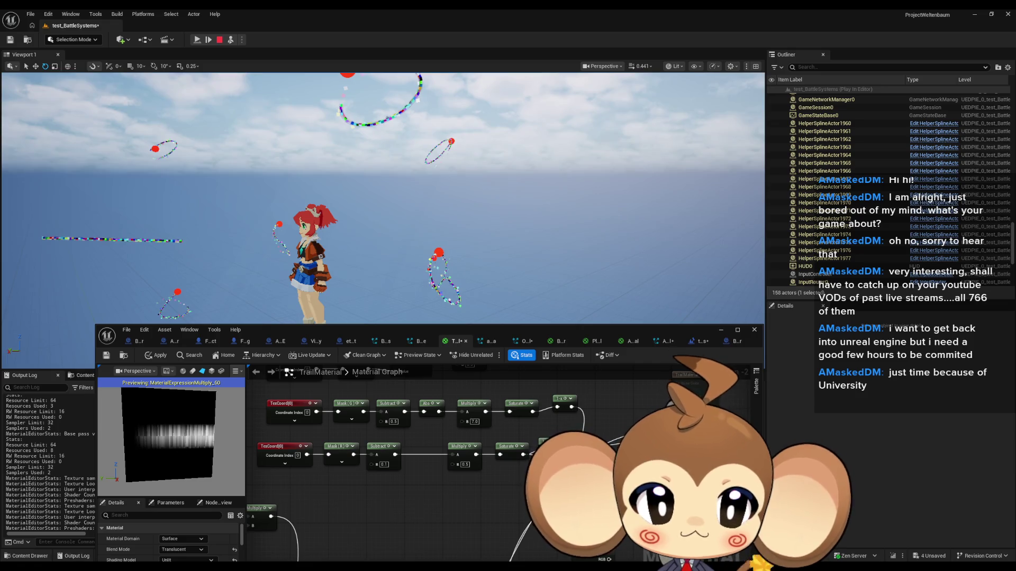
Apply the TrailMaterial repeatedly while checking the trails in the game view.
{"action": "left_click", "coordinate": [160, 359]}
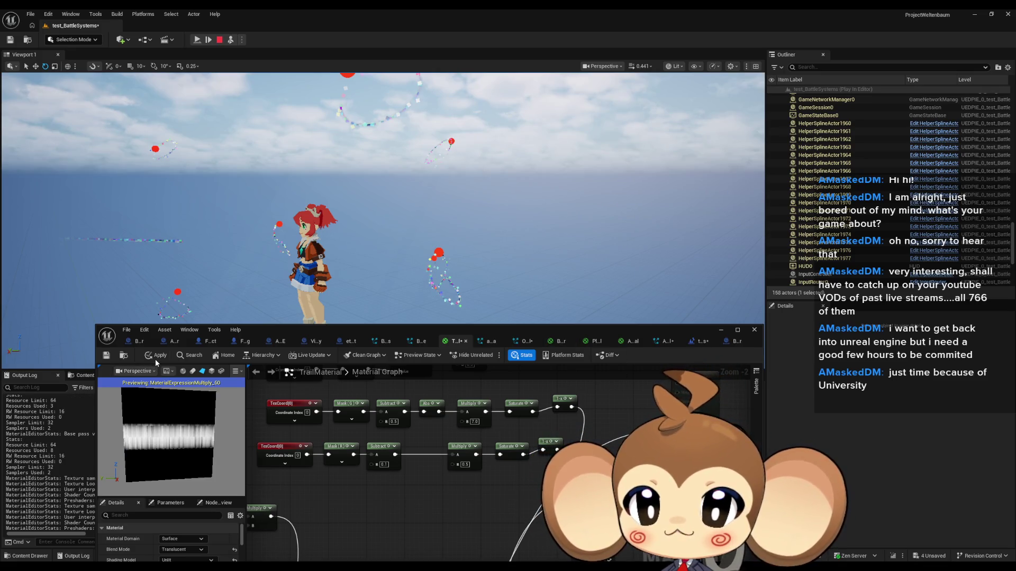
{"action": "left_click", "coordinate": [155, 360]}
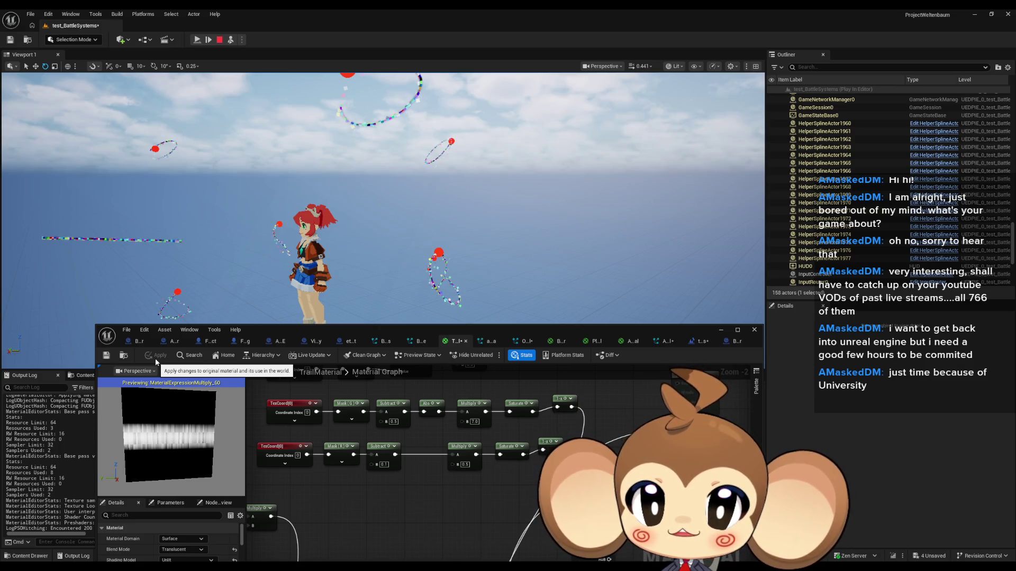
{"action": "left_click", "coordinate": [159, 301]}
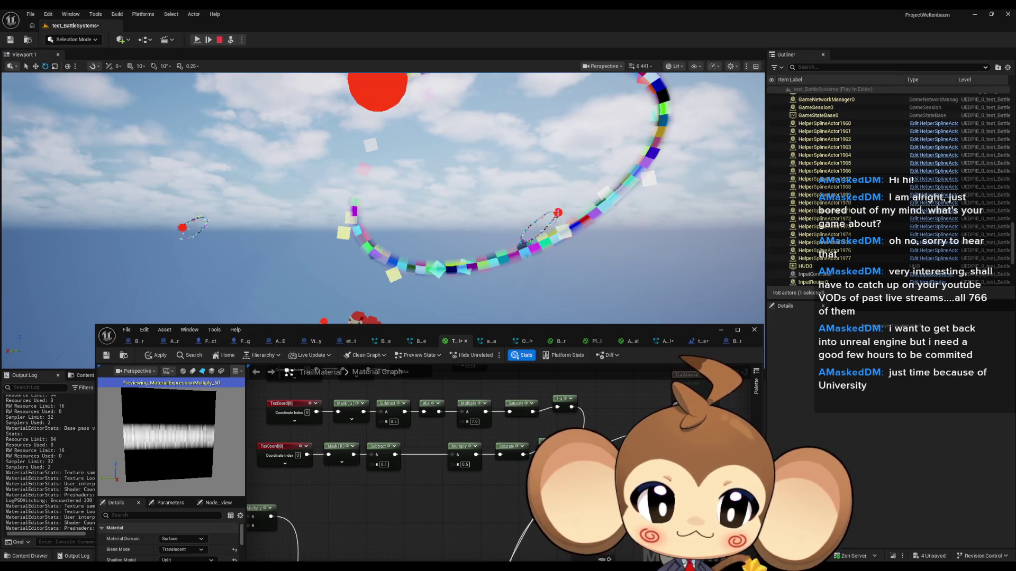
{"action": "left_click", "coordinate": [154, 355]}
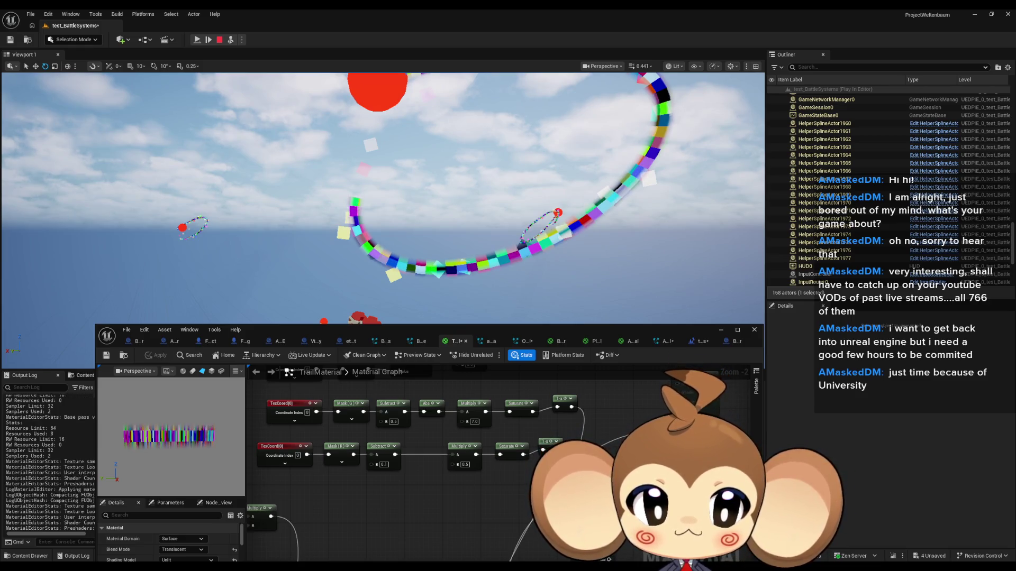
{"action": "left_click", "coordinate": [152, 354]}
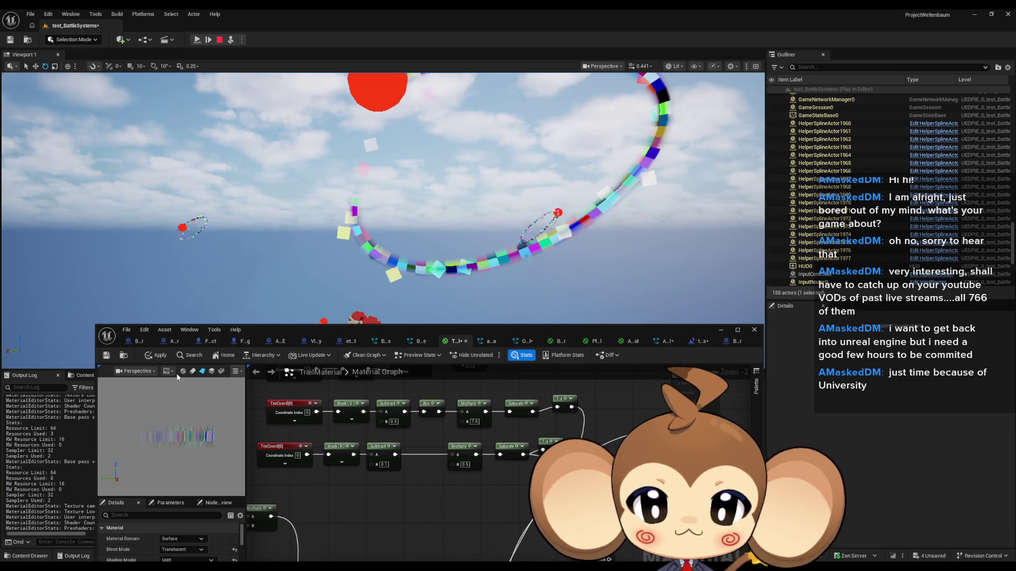
{"action": "left_click", "coordinate": [154, 357]}
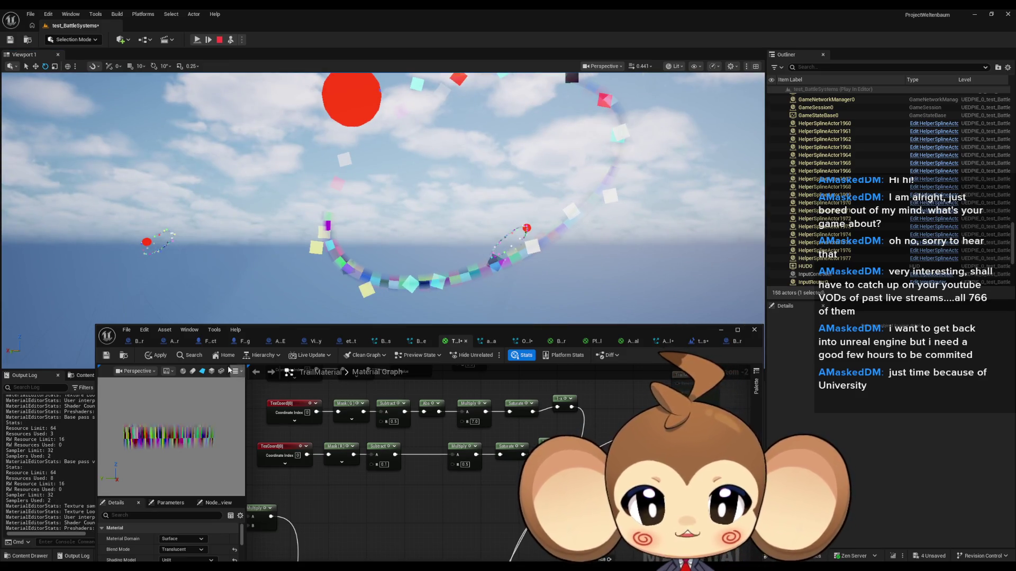
{"action": "left_click", "coordinate": [154, 355]}
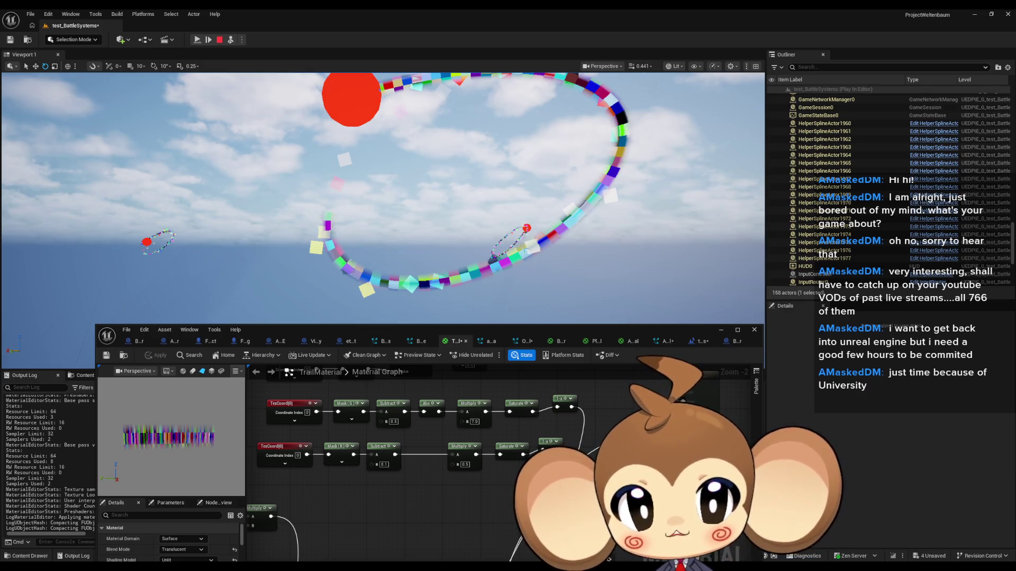
Set the Multiply node's B to 0.7, apply, resume the game, and pan to the SmoothStep row.
{"action": "left_click", "coordinate": [467, 466]}
{"action": "type", "text": "0.7"}
{"action": "key", "text": "Return"}
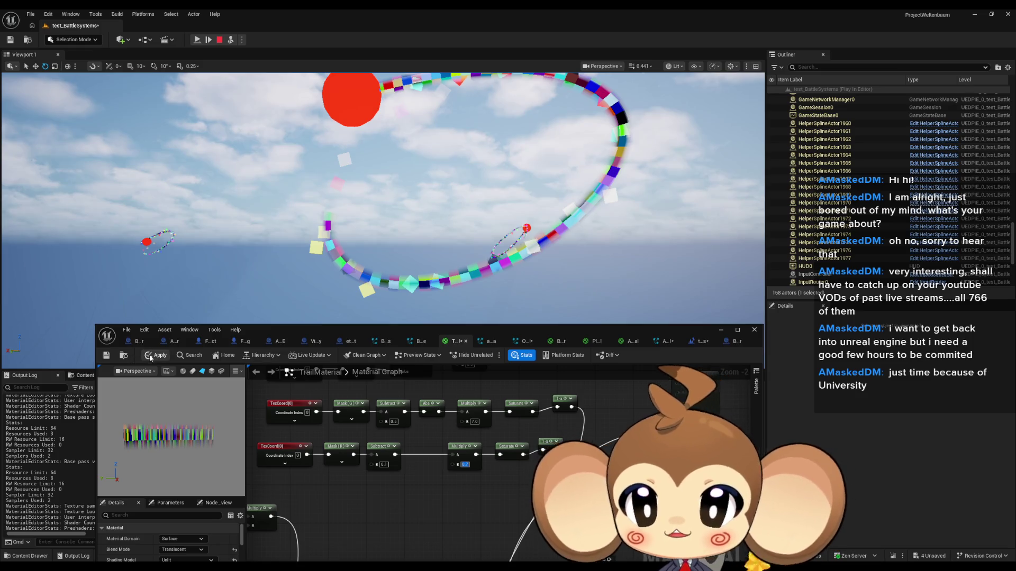
{"action": "left_click", "coordinate": [151, 357]}
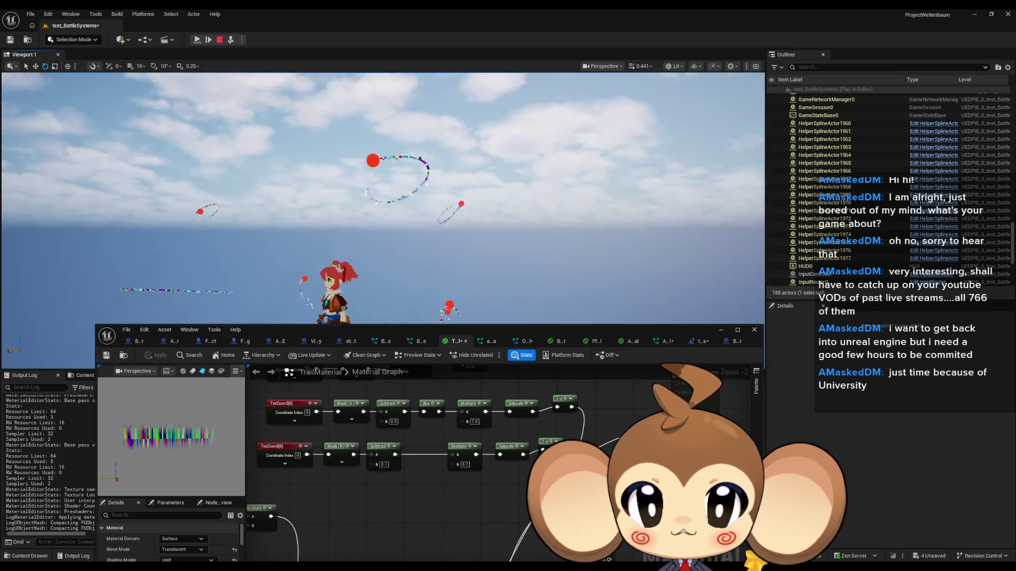
{"action": "left_click", "coordinate": [197, 44]}
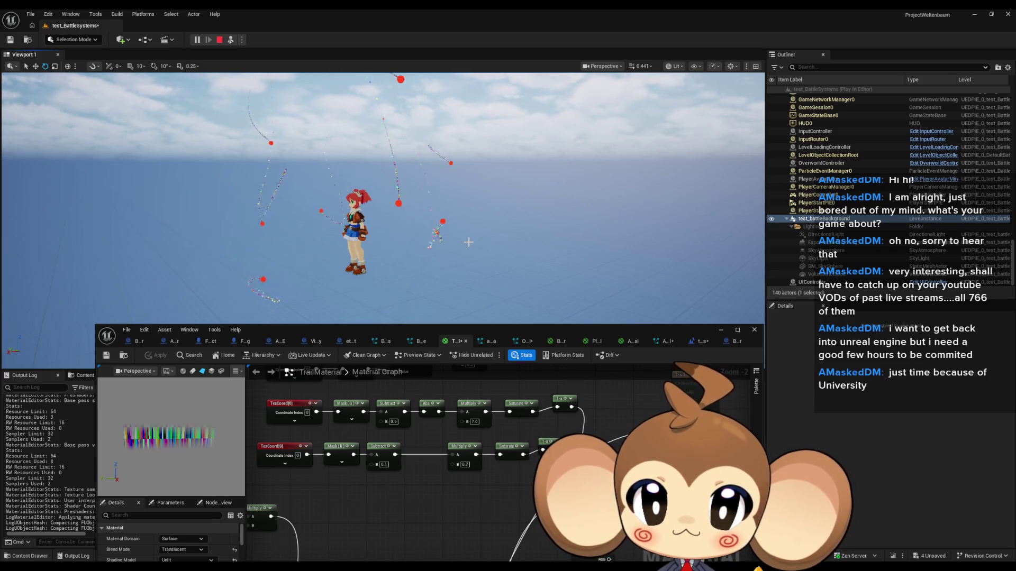
{"action": "left_click_drag", "start_coordinate": [472, 469], "coordinate": [496, 534]}
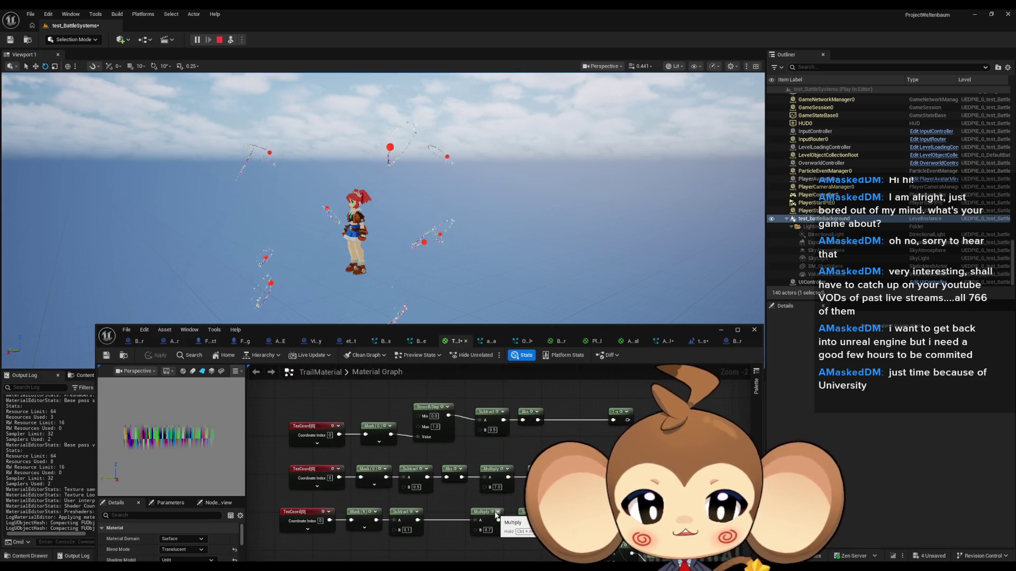